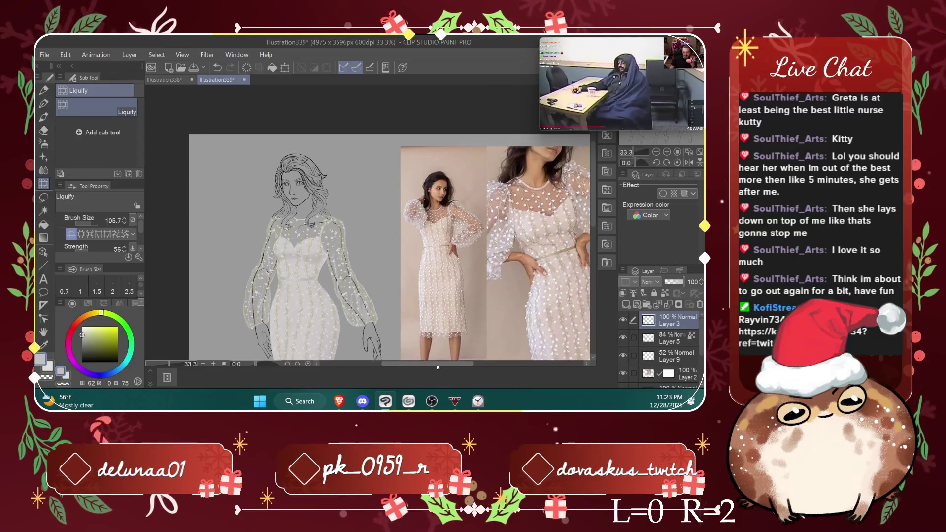
Step: Pan around the canvas and flick the reference photo Layer 2 off and on to compare
scroll(517, 291, "down", 1)
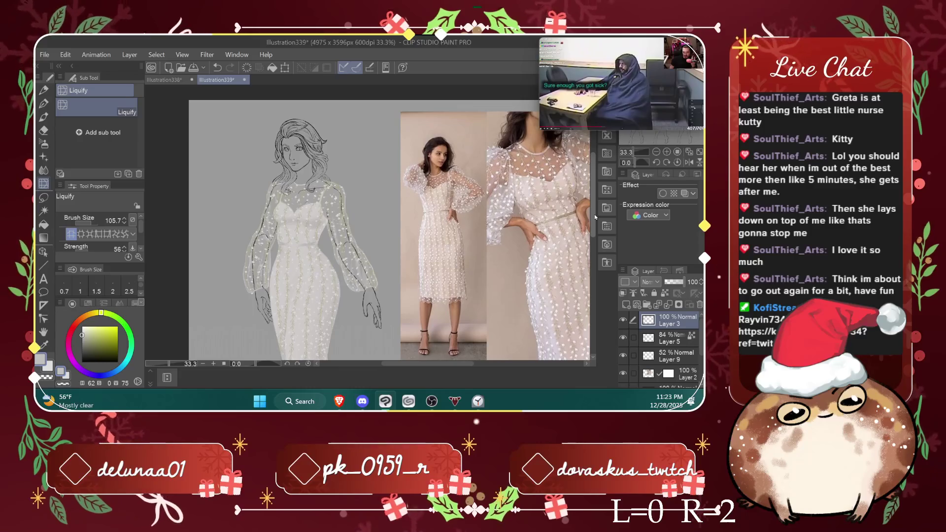
left_click_drag(595, 217, 596, 218)
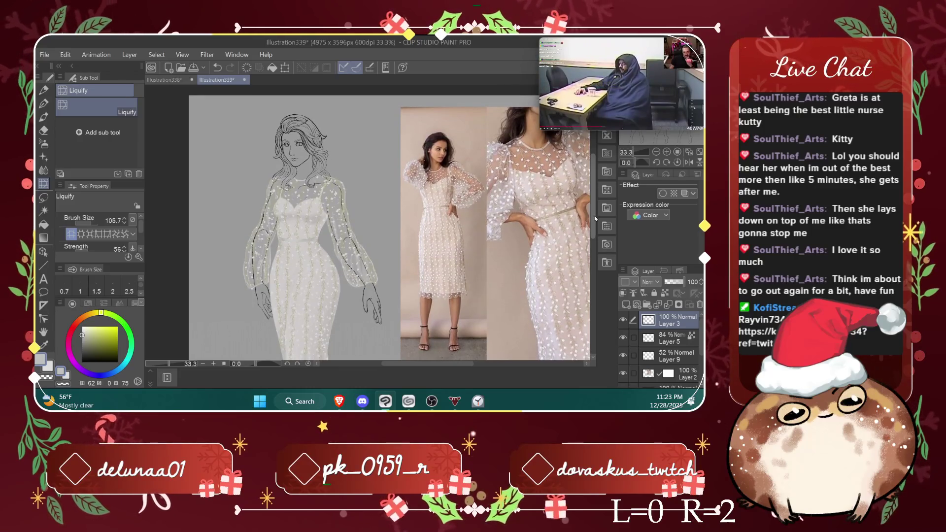
left_click_drag(595, 219, 585, 249)
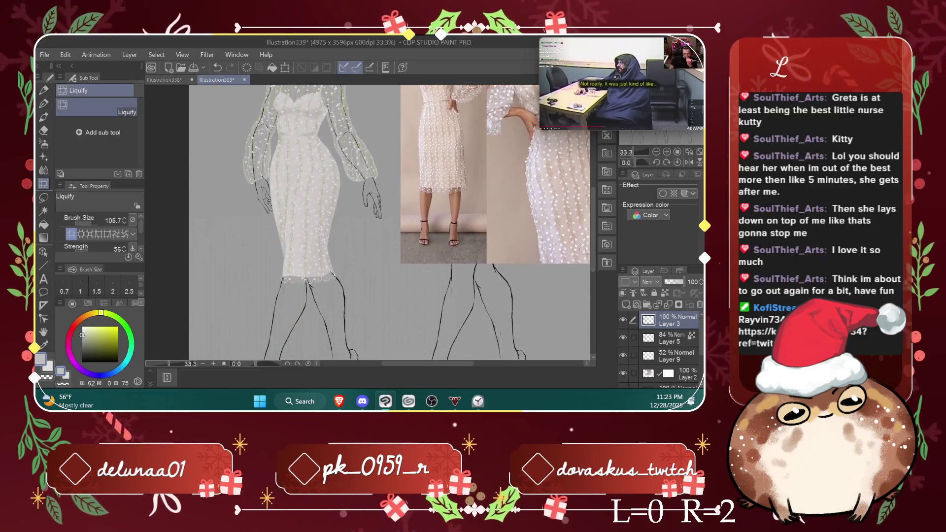
scroll(492, 238, "down", 1)
scroll(492, 238, "down", 2)
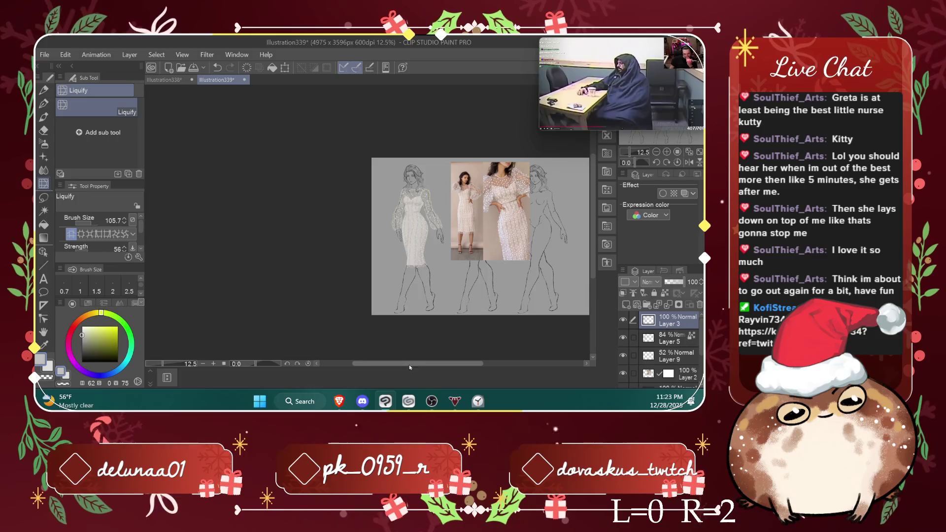
left_click_drag(401, 368, 430, 370)
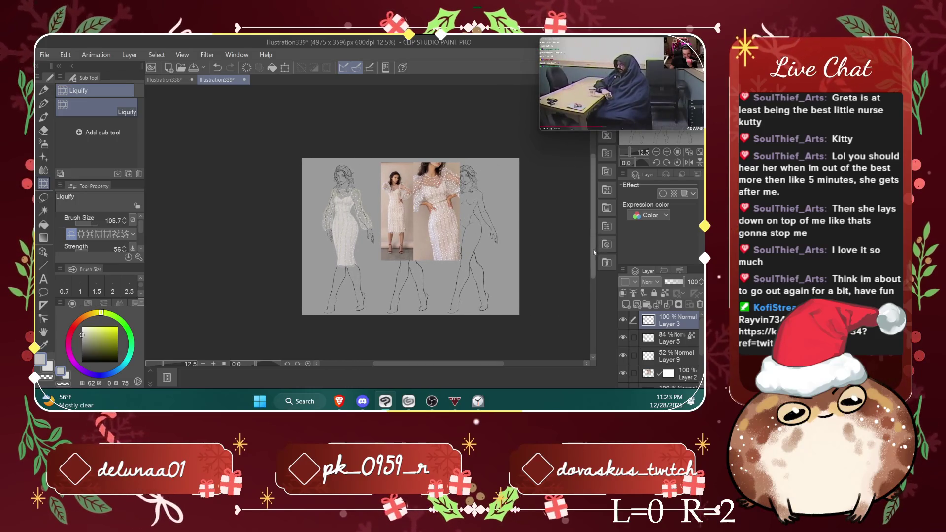
left_click_drag(594, 254, 595, 247)
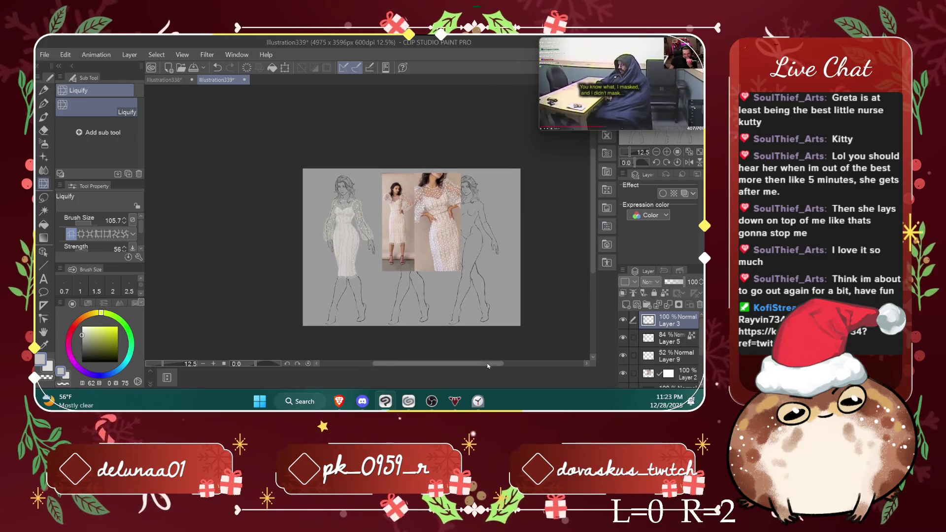
left_click_drag(485, 364, 500, 364)
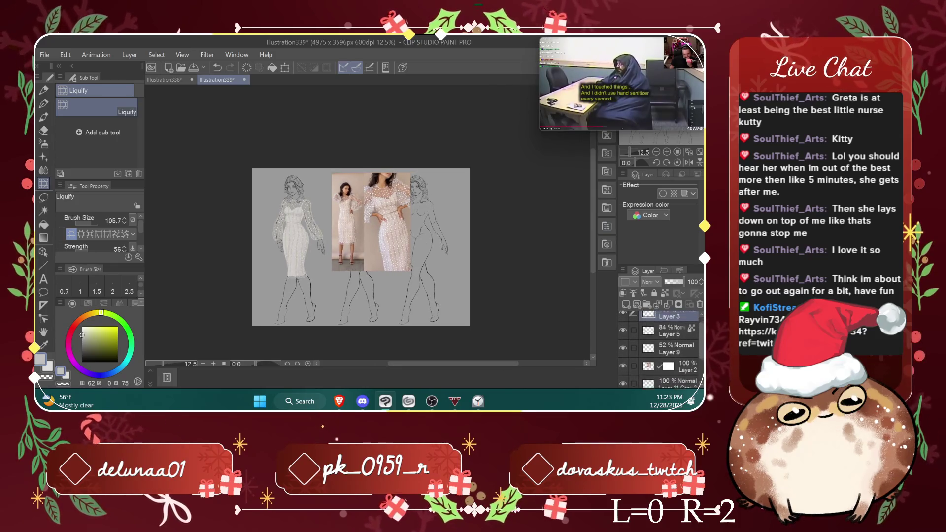
left_click(622, 373)
left_click(623, 373)
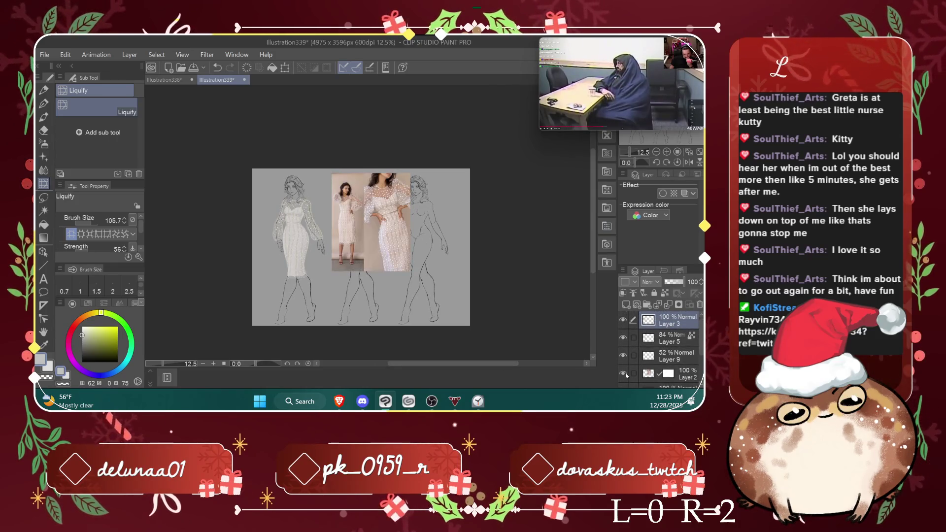
Step: Hide the dress and lace Layers 9, 5 and 3, then zoom out to 25%
scroll(323, 253, "up", 4)
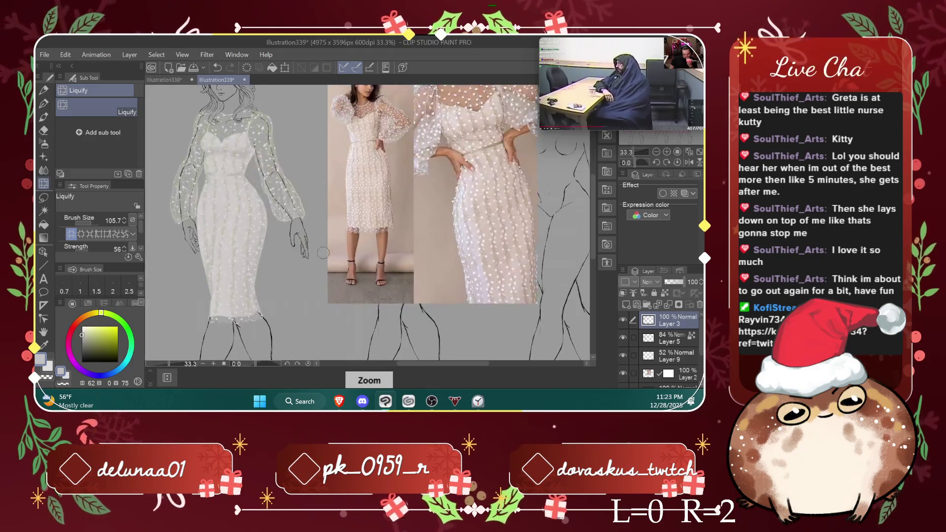
left_click(623, 374)
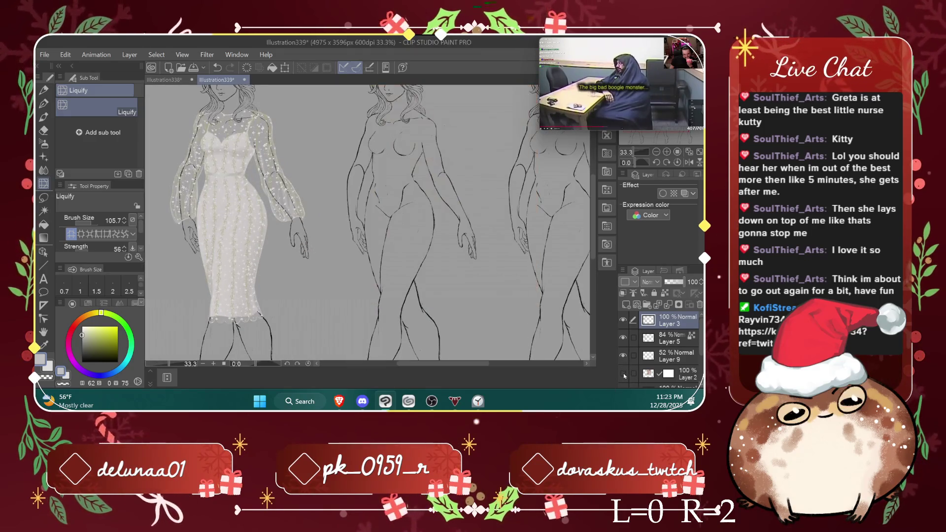
left_click(623, 374)
left_click(623, 374)
left_click(623, 374)
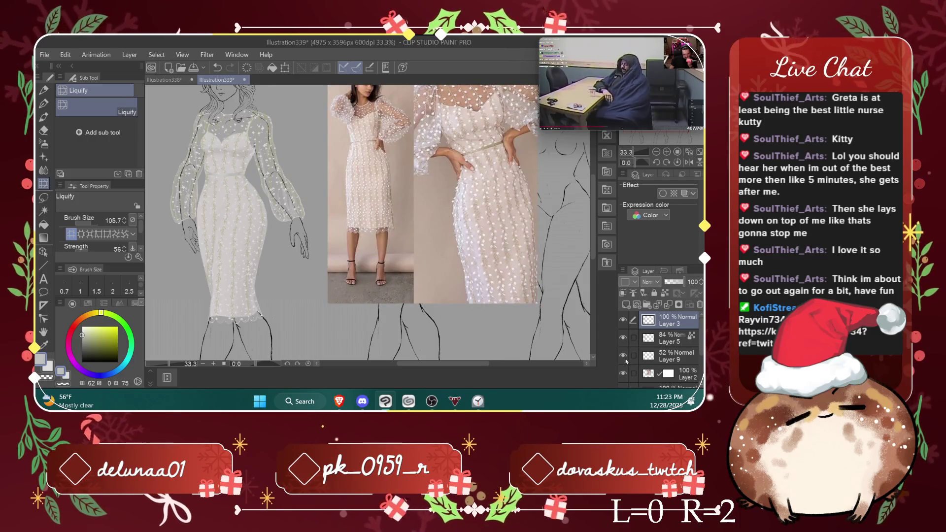
left_click_drag(623, 355, 627, 321)
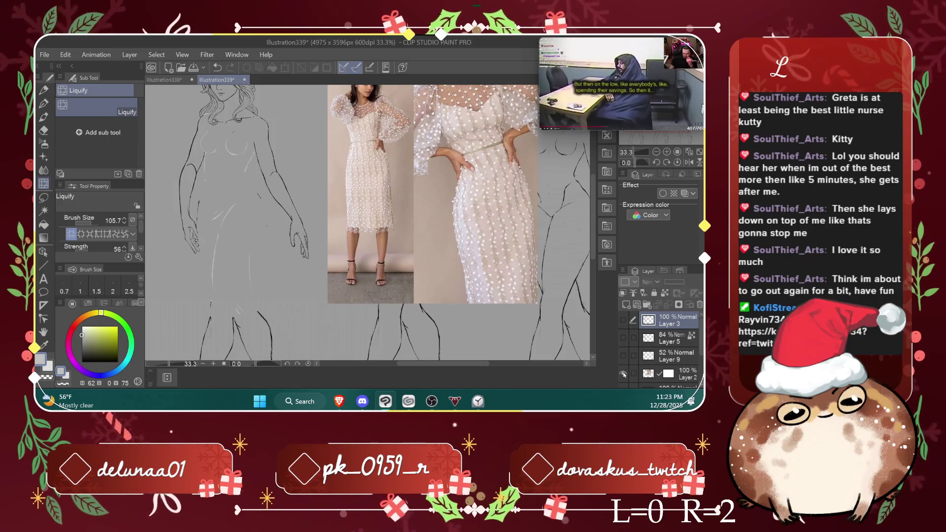
left_click(623, 374)
left_click(624, 374)
key("ctrl+minus")
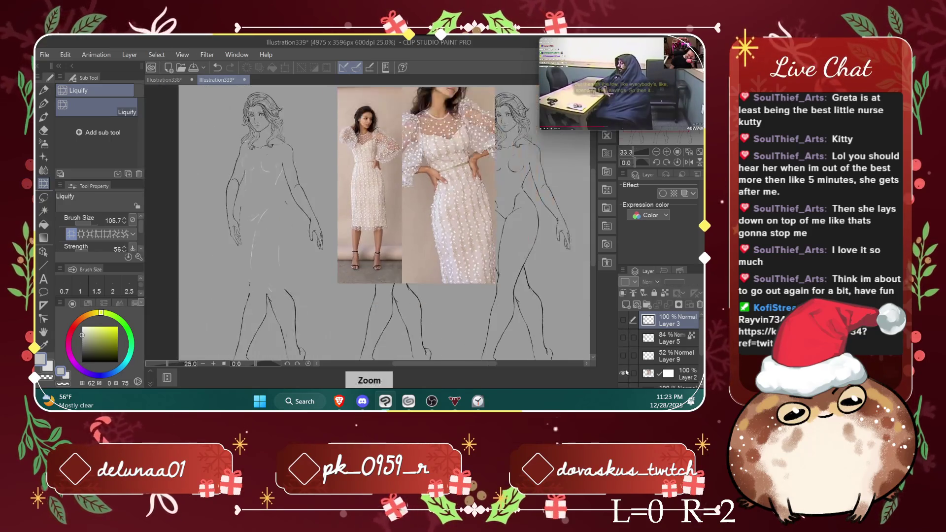
Step: Delete Layer 2's mask without applying it, then delete the Layer 2 reference photo layer
left_click(624, 374)
left_click(624, 374)
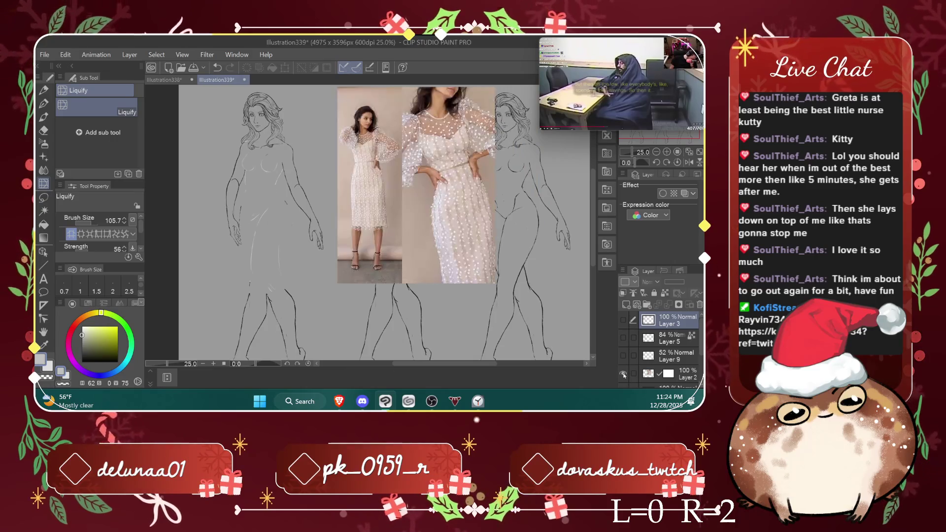
left_click(666, 373)
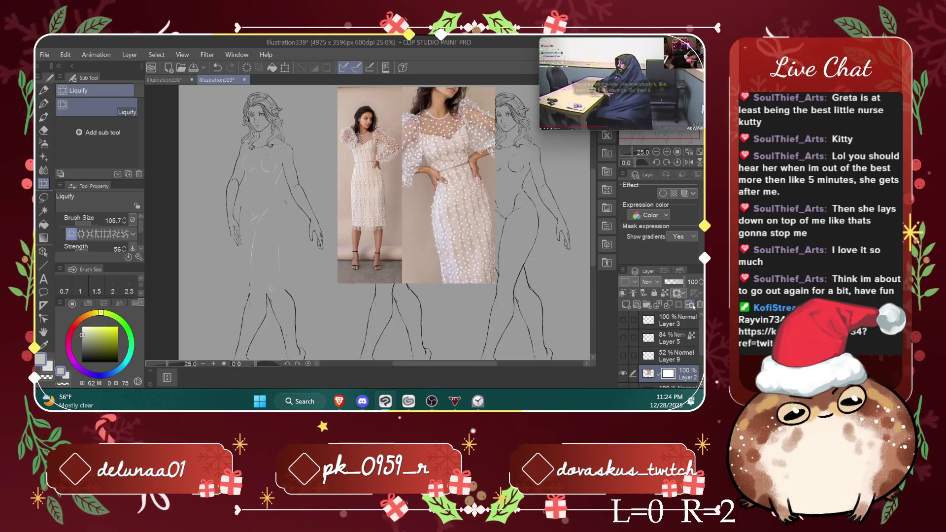
left_click(699, 305)
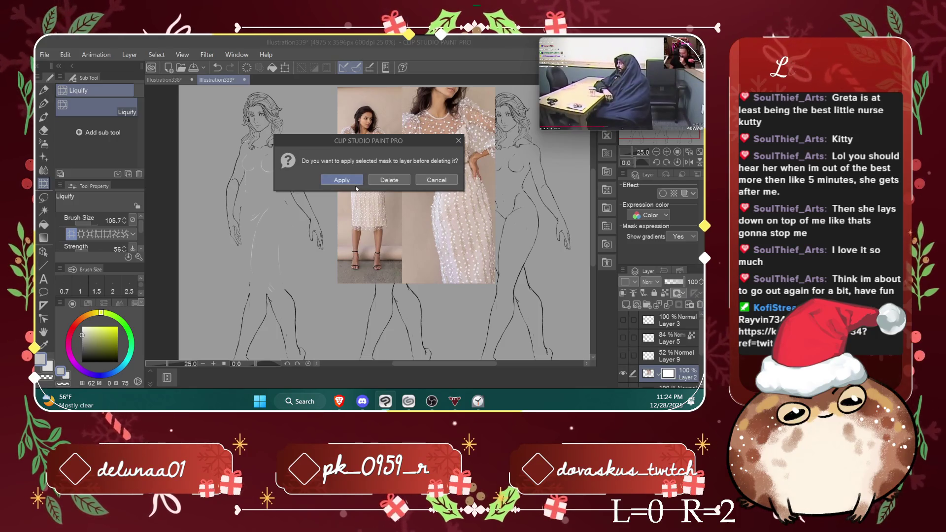
left_click(384, 180)
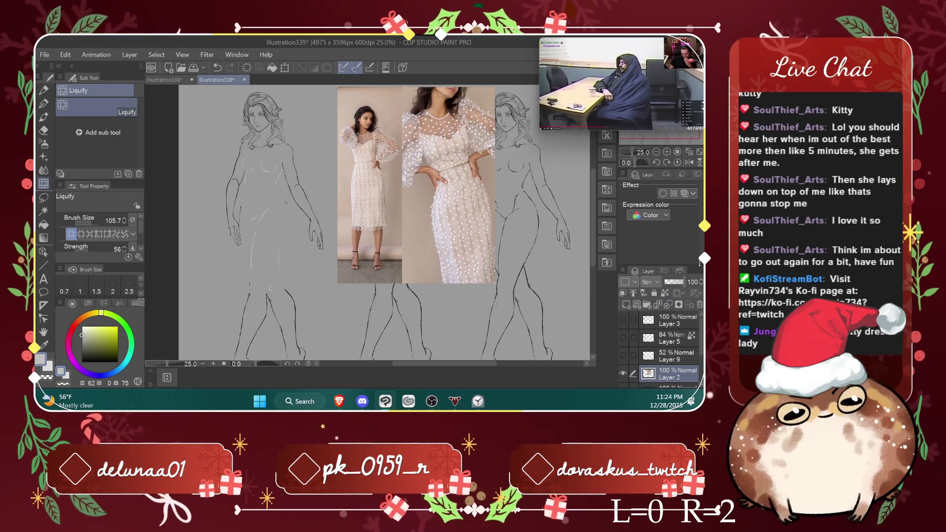
left_click(699, 306)
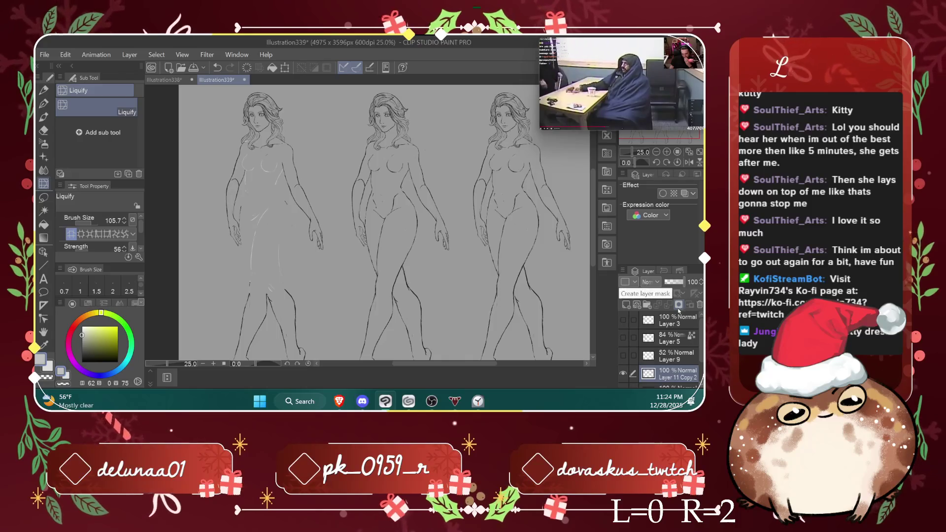
Step: Show Layers 3, 5 and 9 again, select Layer 9, and switch to the Eraser zoomed to 66.7%
left_click(623, 320)
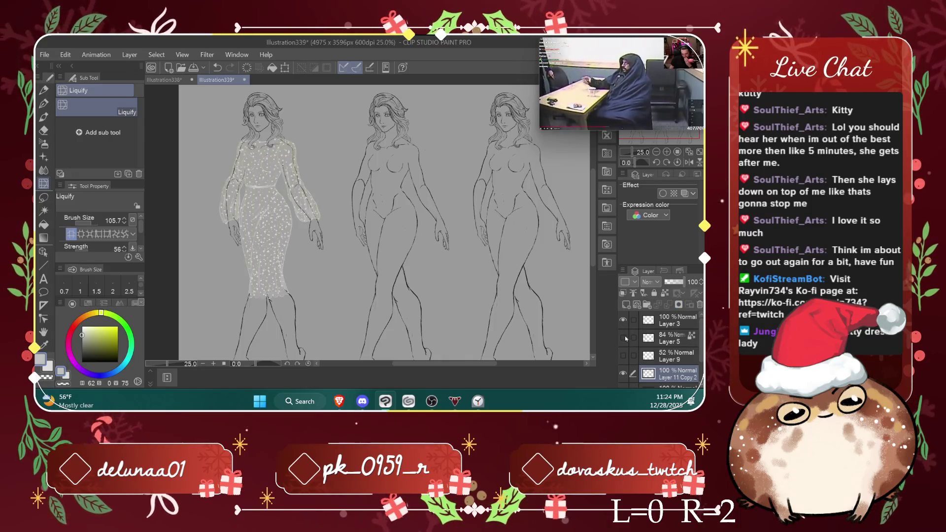
left_click(623, 338)
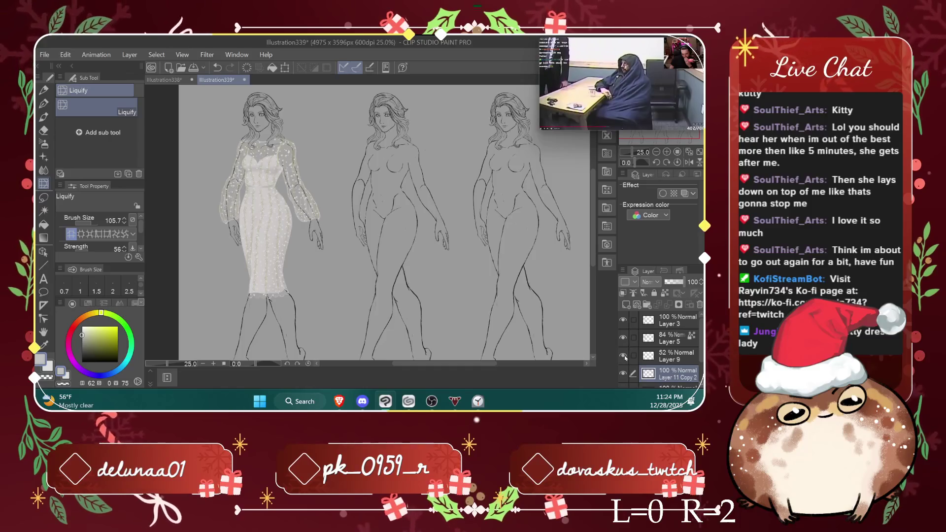
left_click(623, 356)
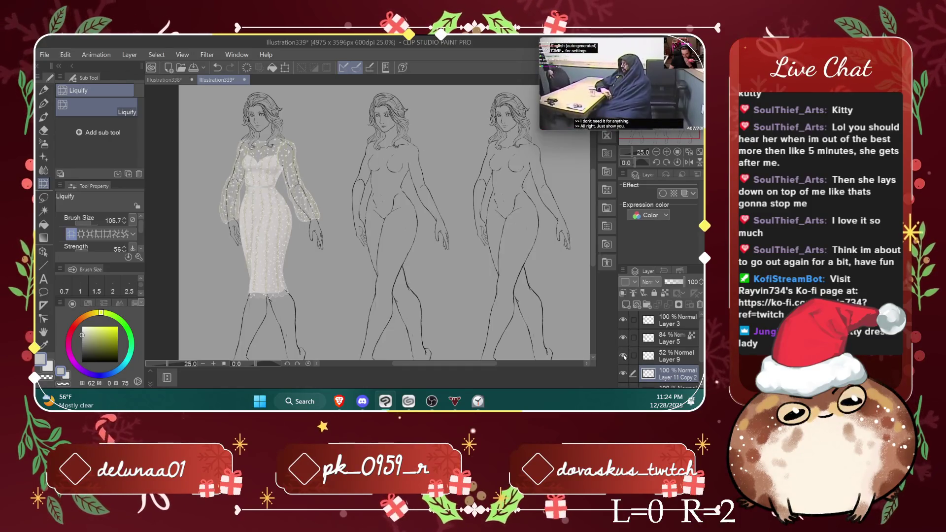
left_click(672, 356)
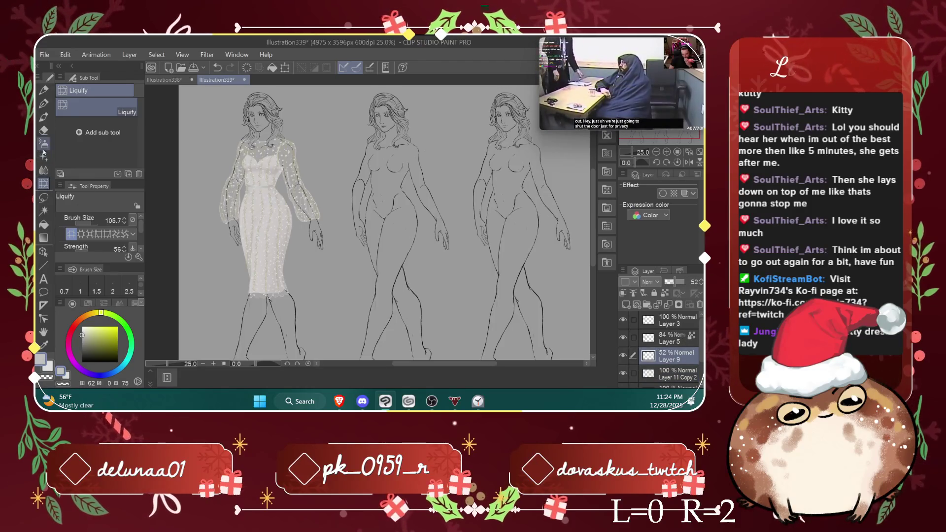
key("e")
scroll(245, 173, "up", 3)
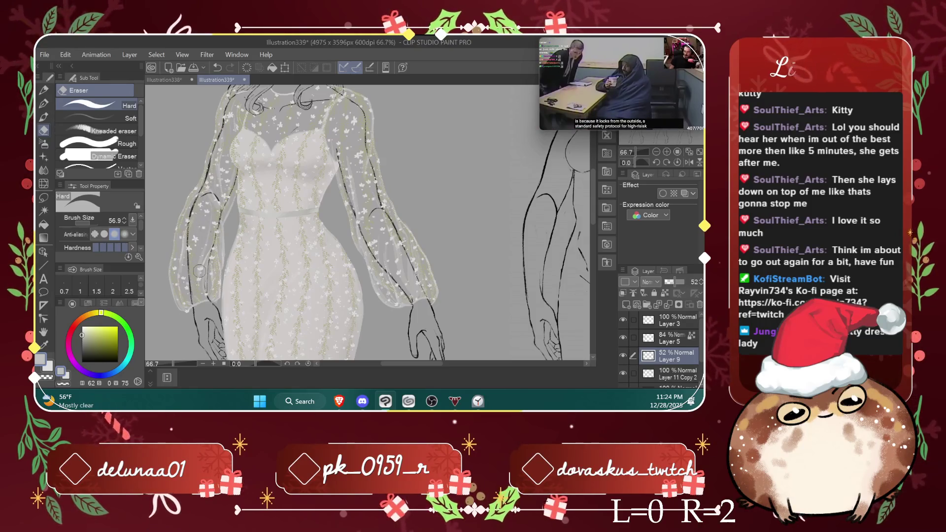
scroll(471, 266, "down", 2)
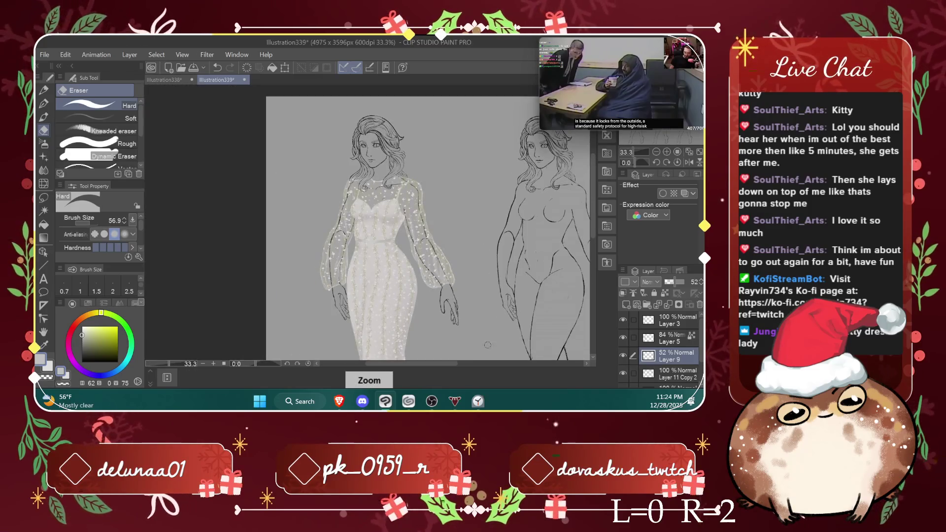
left_click_drag(428, 366, 447, 366)
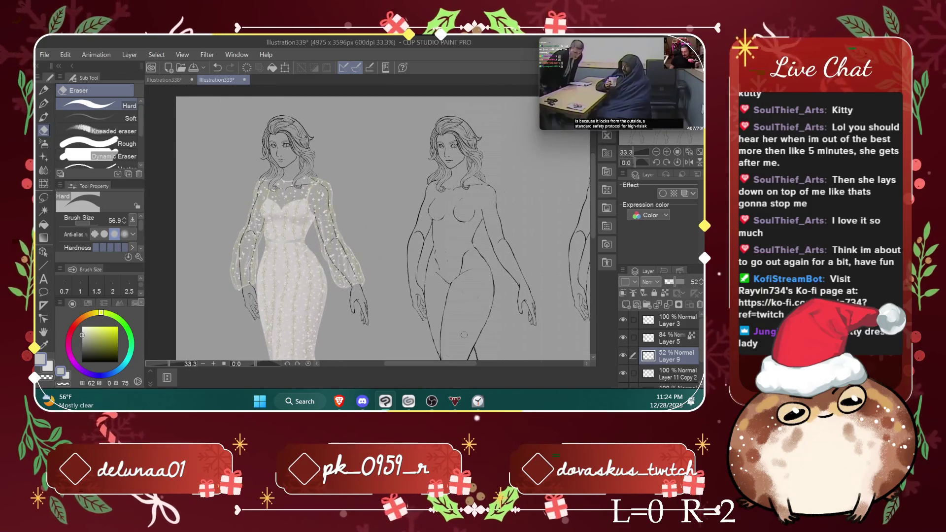
left_click_drag(596, 193, 594, 247)
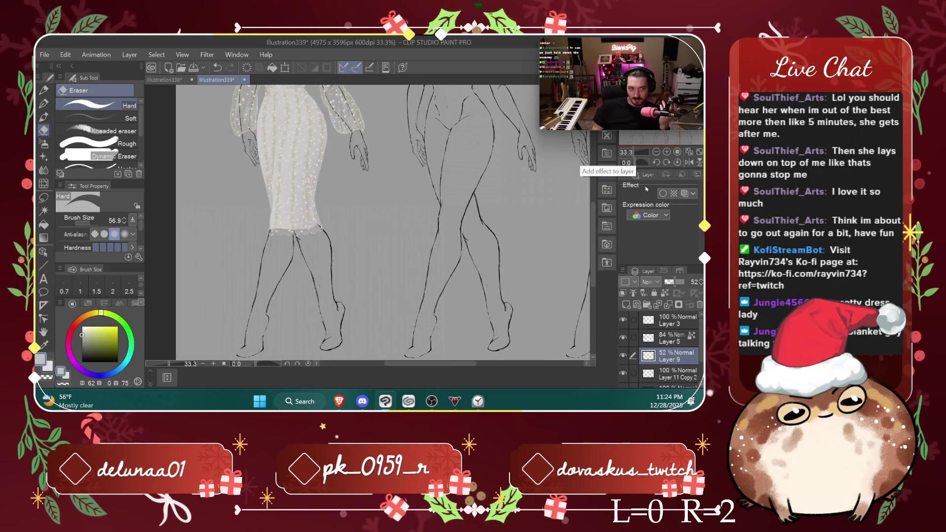
left_click_drag(419, 366, 421, 352)
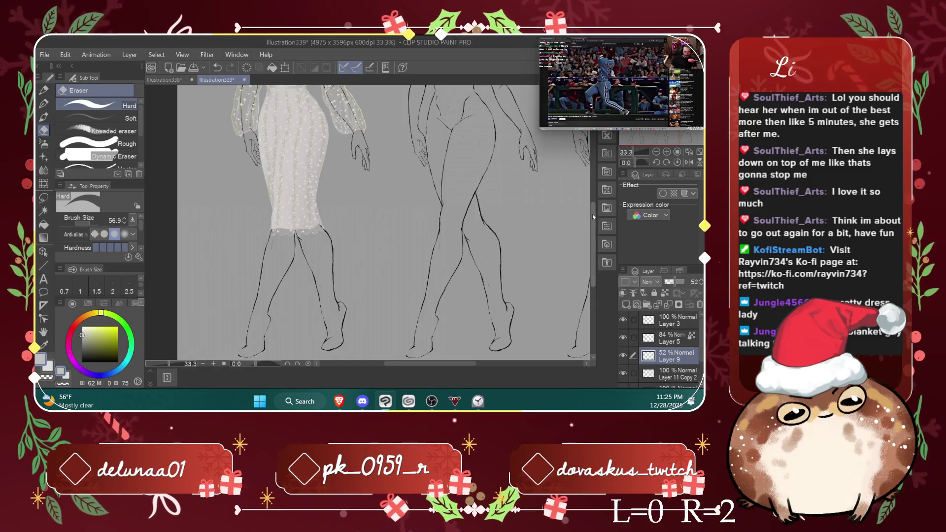
scroll(592, 178, "up", 5)
Step: Zoom in on the bodice and toggle the lace, dress, Layer 9 and Layer 11 Copy 2 layers to compare
left_click_drag(592, 178, 592, 175)
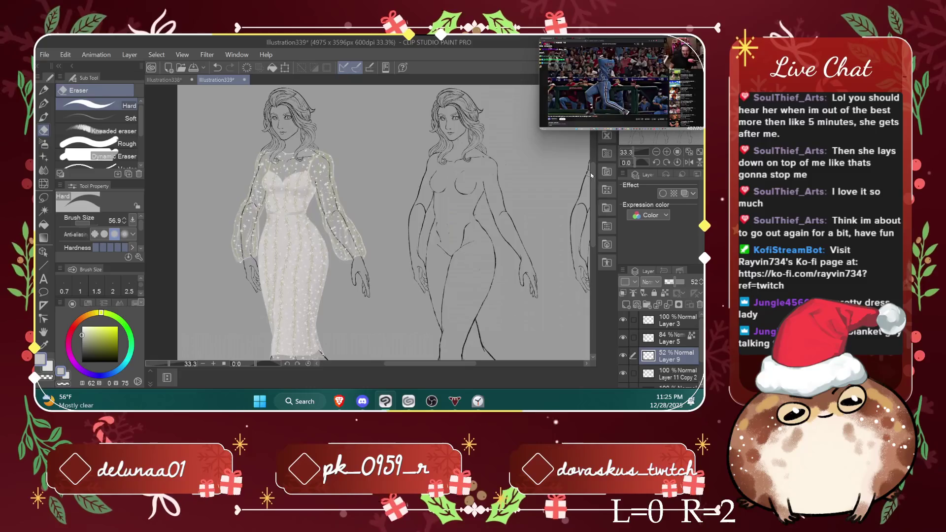
key("ctrl+alt+0")
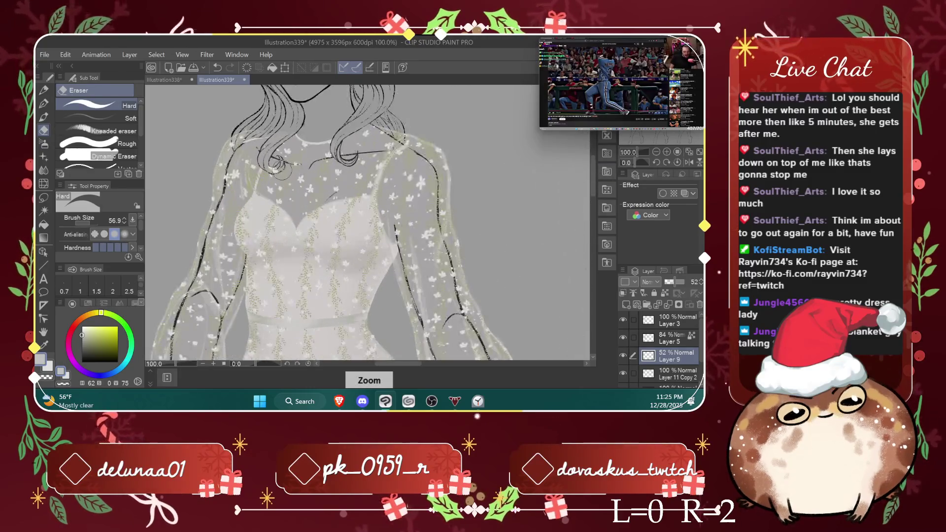
left_click(623, 321)
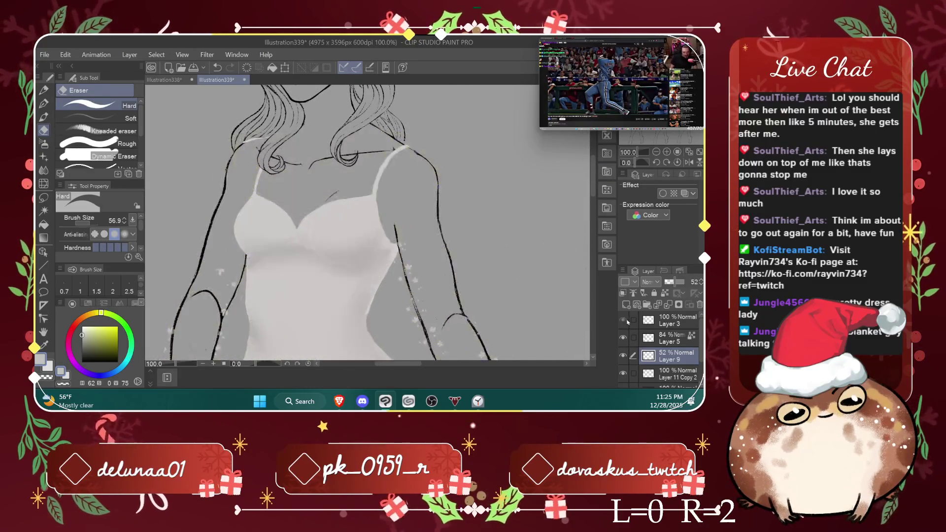
left_click(626, 322)
left_click(624, 338)
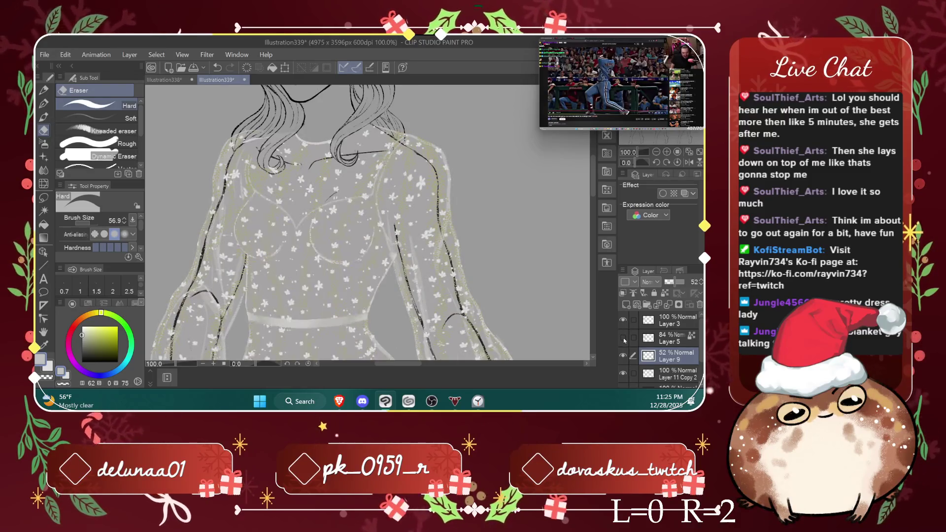
left_click(624, 338)
left_click(624, 356)
left_click(623, 355)
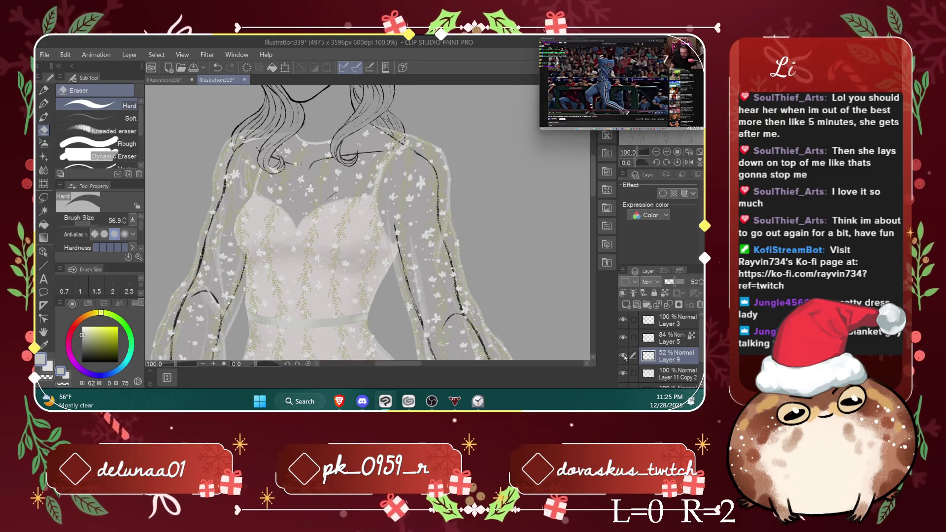
left_click(624, 374)
left_click(623, 373)
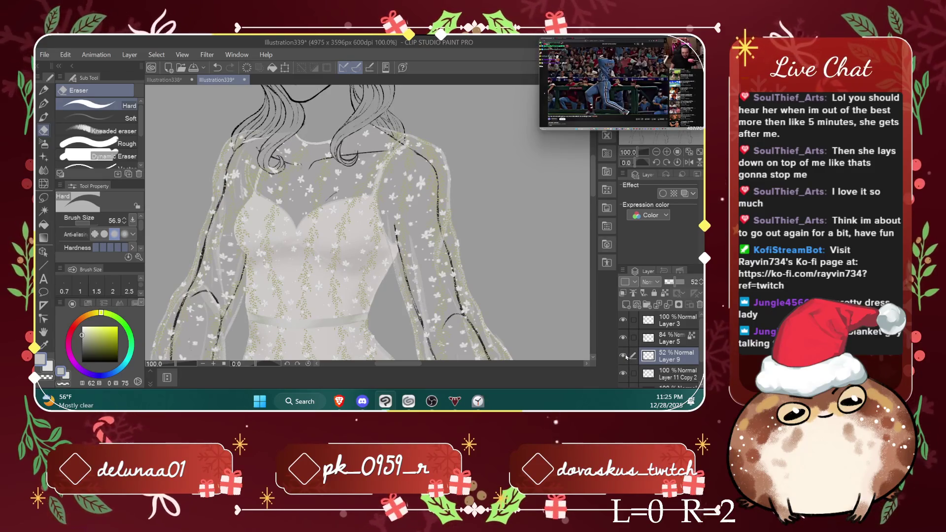
Step: Merge Layer 3 down into Layer 9 at 100% opacity and set the drawing colour to black
left_click(677, 322)
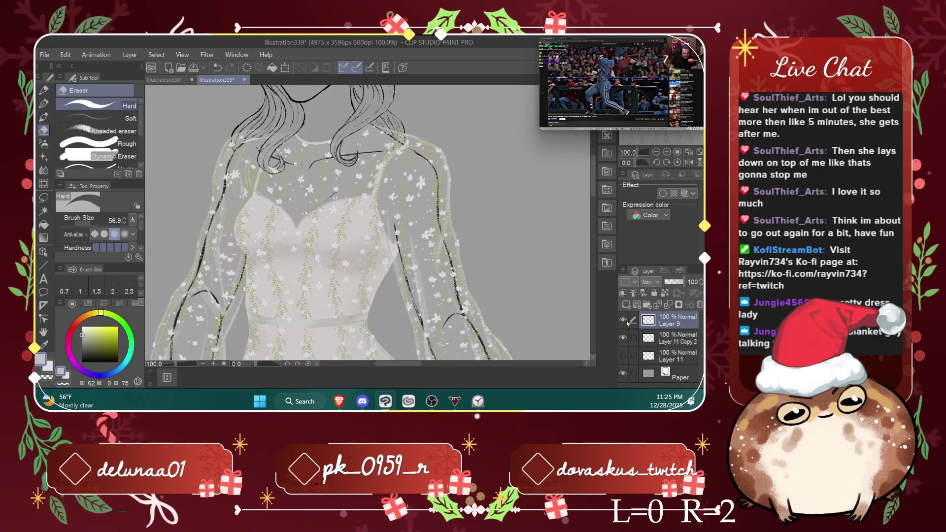
left_click(669, 305)
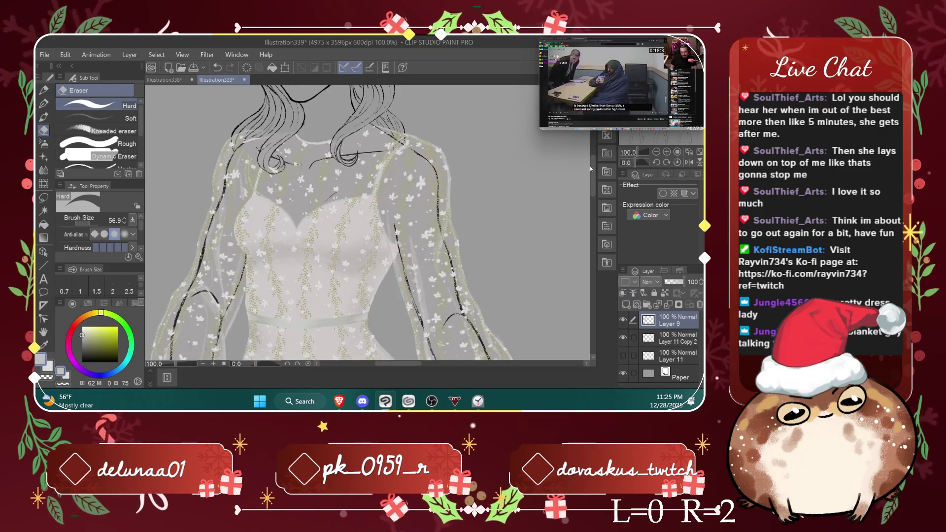
scroll(594, 177, "up", 2)
left_click(623, 339)
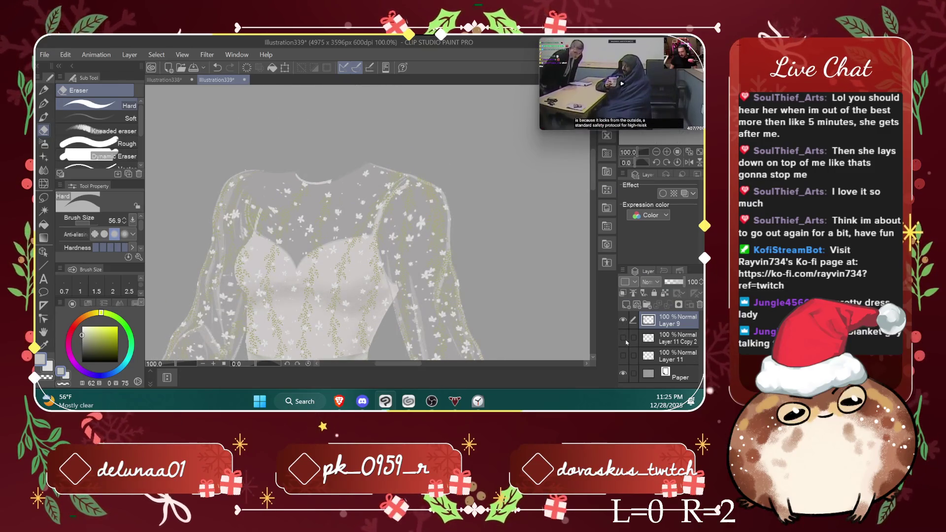
left_click(625, 340)
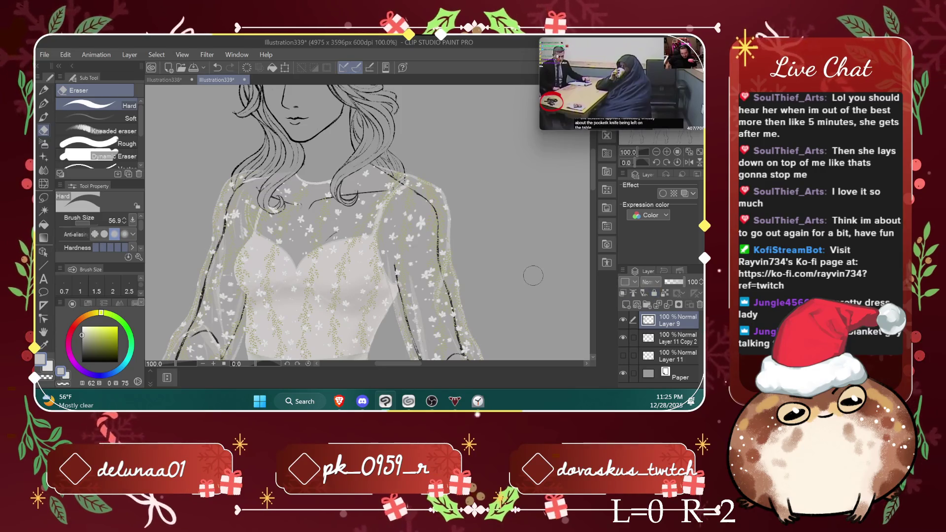
left_click(82, 362)
Step: Lock transparent pixels on Layer 11 Copy 2 and Quick Lasso Fill over the hair at the neckline
left_click(48, 201)
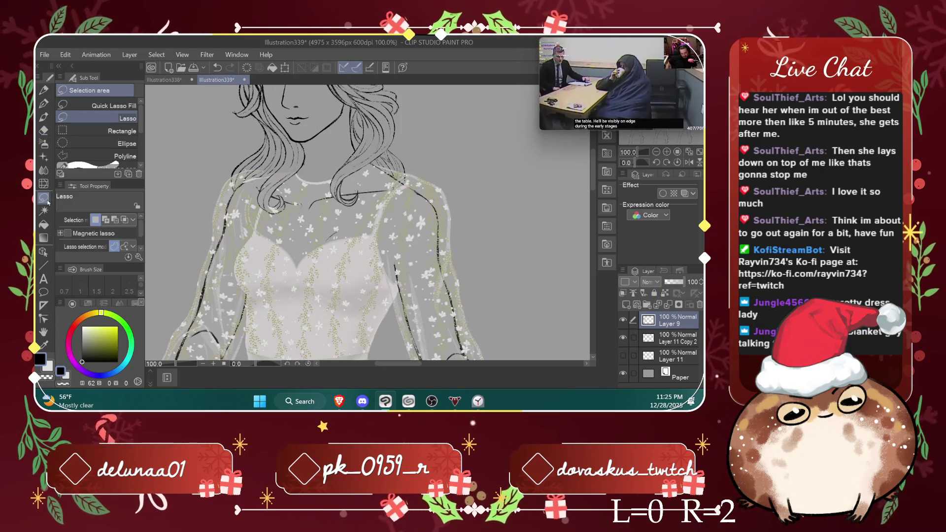
left_click(685, 340)
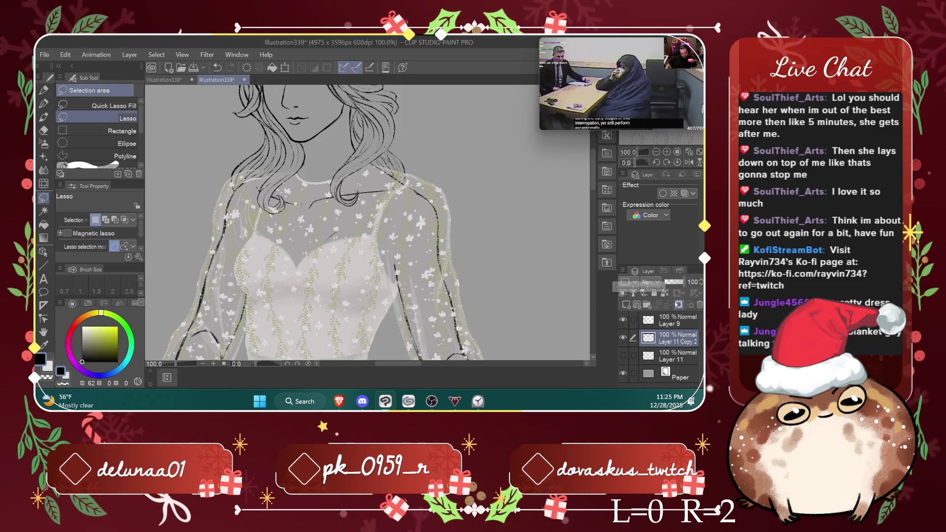
left_click(665, 293)
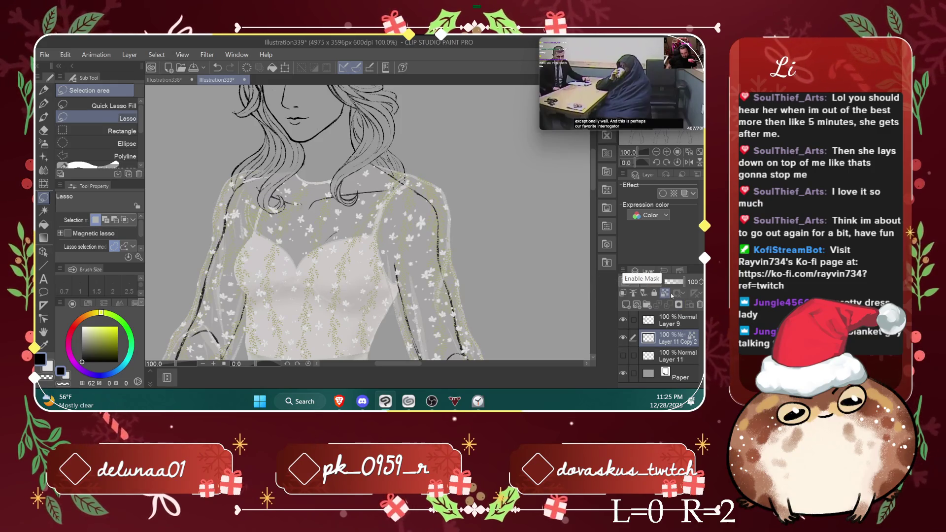
scroll(236, 157, "up", 3)
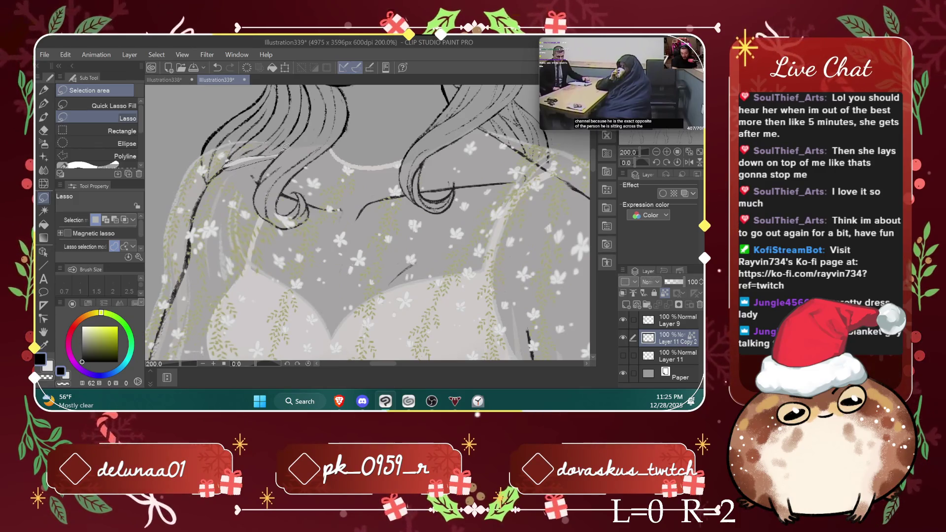
left_click_drag(248, 151, 248, 140)
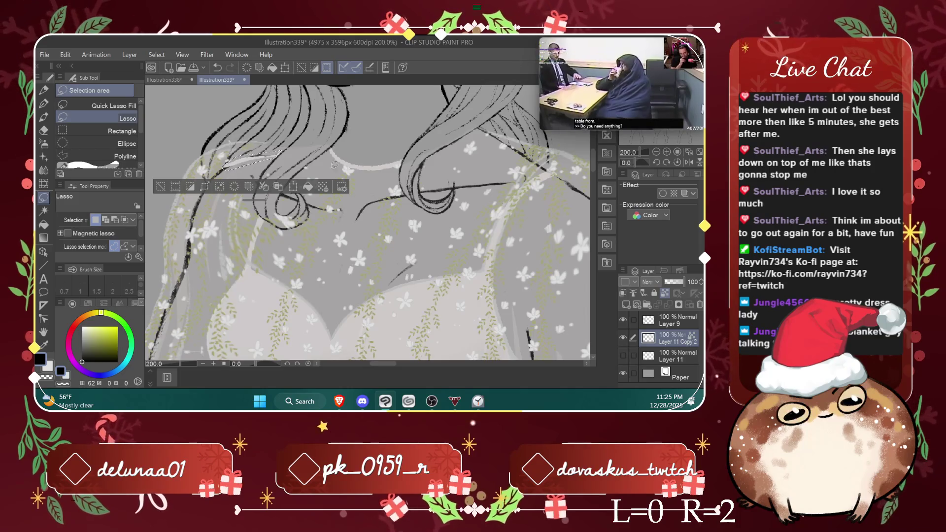
key("ctrl+d")
left_click(125, 107)
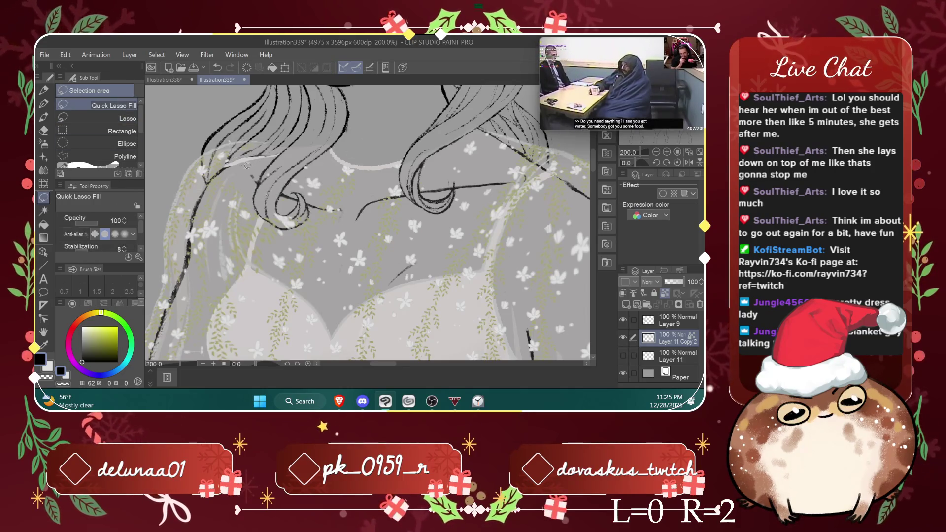
mouse_move(235, 159)
left_mouse_down()
mouse_move(283, 153)
mouse_move(257, 133)
left_mouse_up()
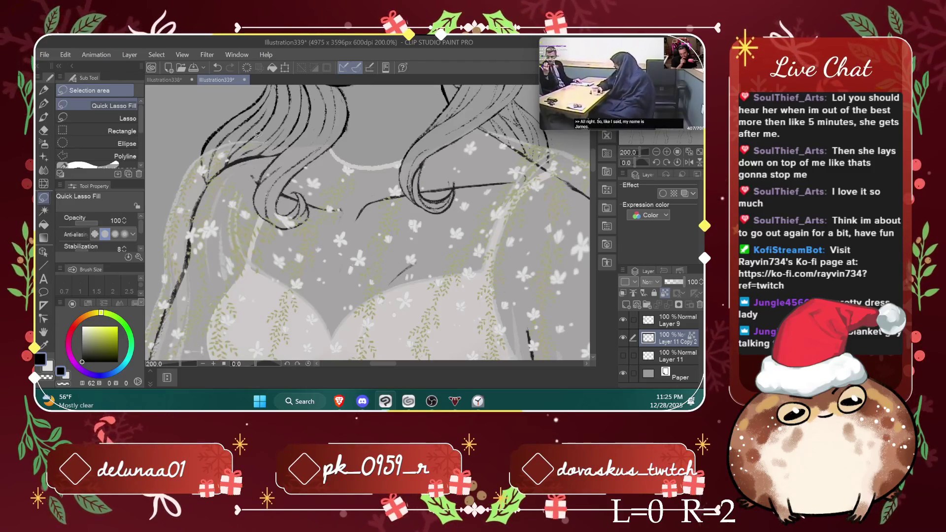
Step: Zoom out, toggle the hair line art and Layer 9 to compare, and select Layer 9
key("ctrl+minus")
key("ctrl+minus")
key("ctrl+minus")
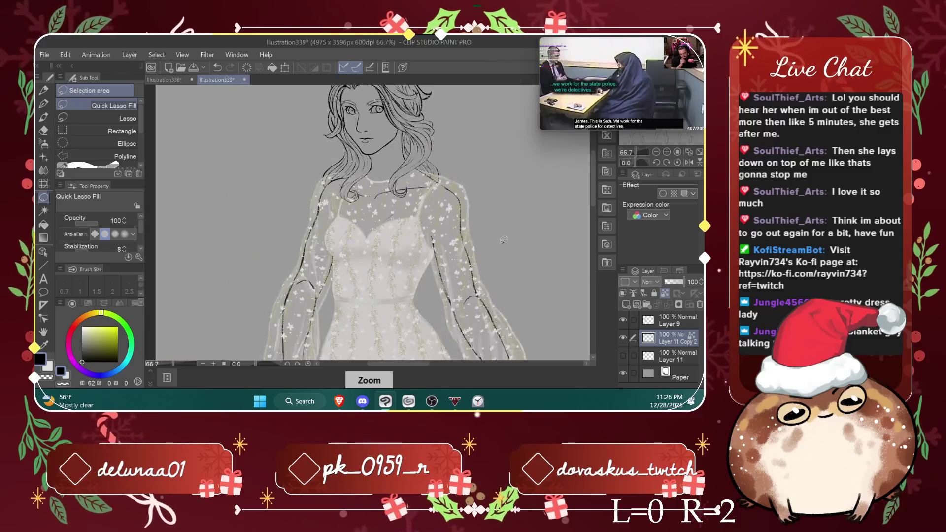
scroll(498, 242, "up", 1)
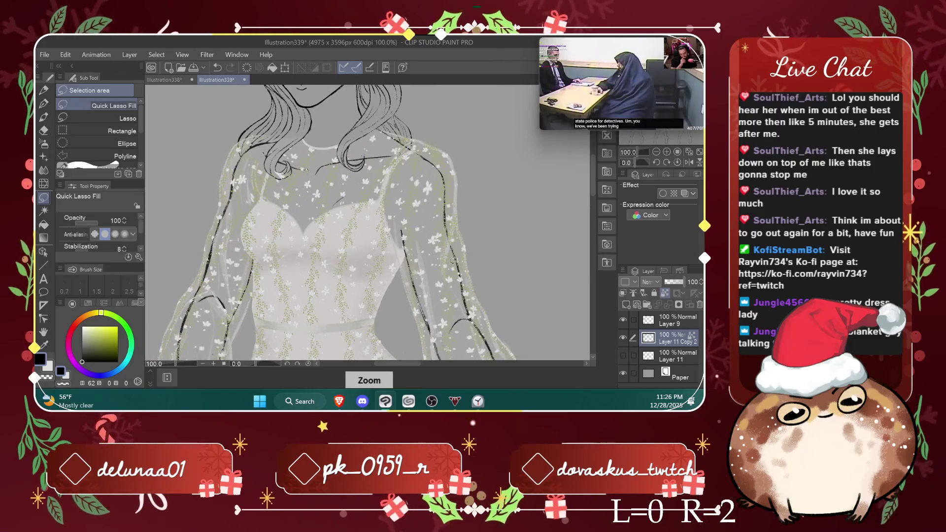
left_click(624, 339)
left_click(625, 339)
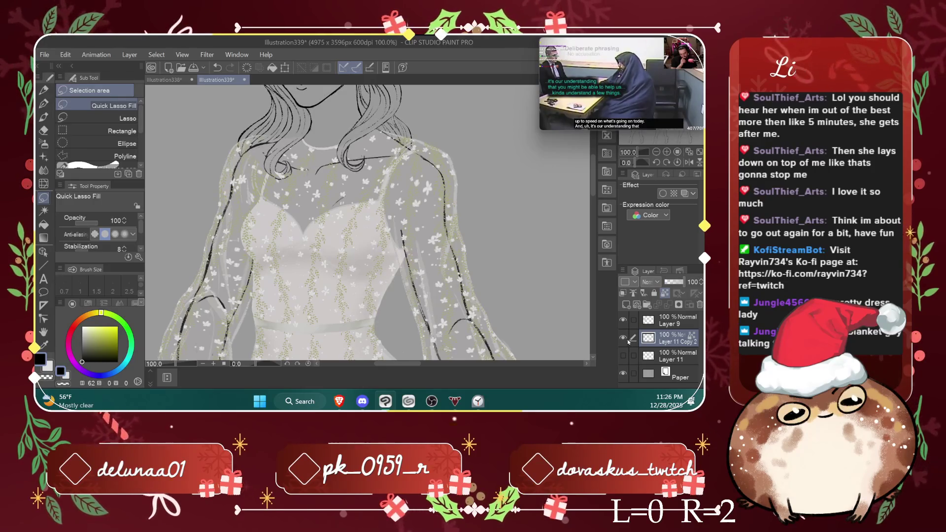
left_click(623, 321)
left_click(624, 321)
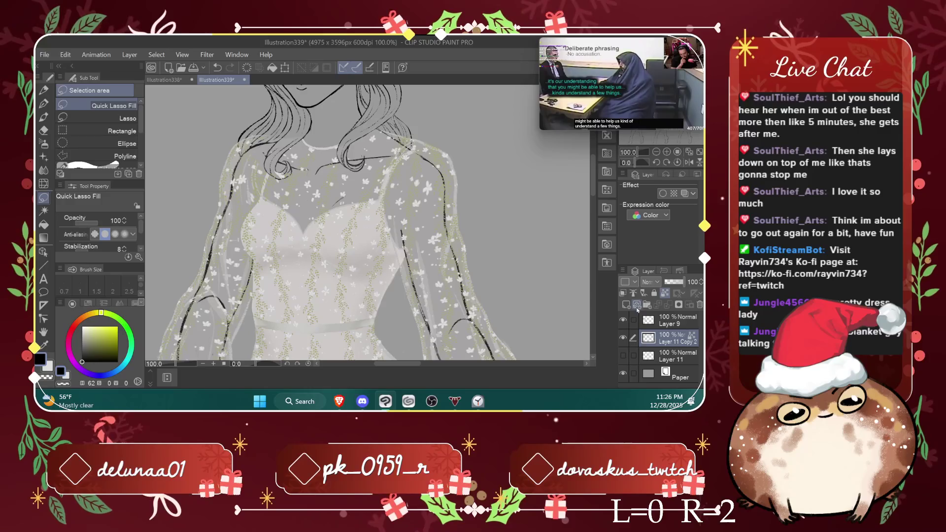
scroll(508, 320, "down", 1)
scroll(509, 320, "down", 2)
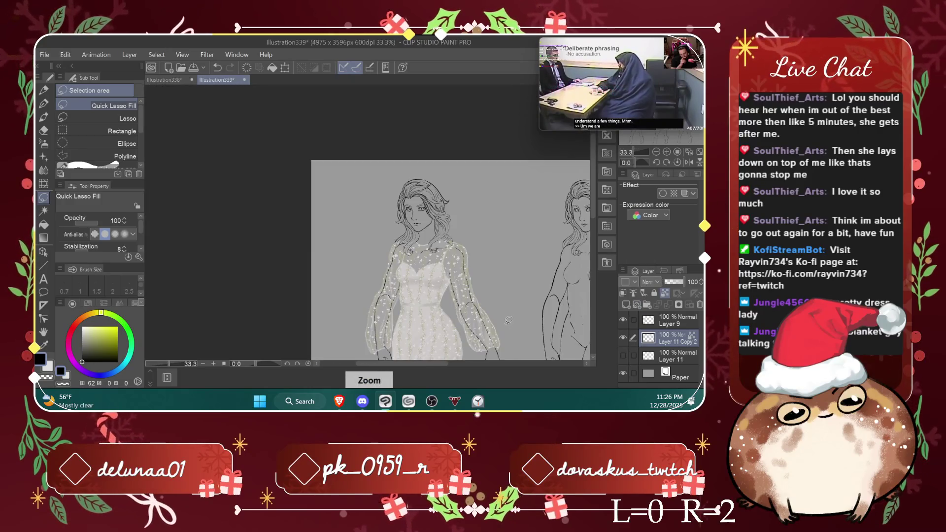
scroll(509, 321, "up", 1)
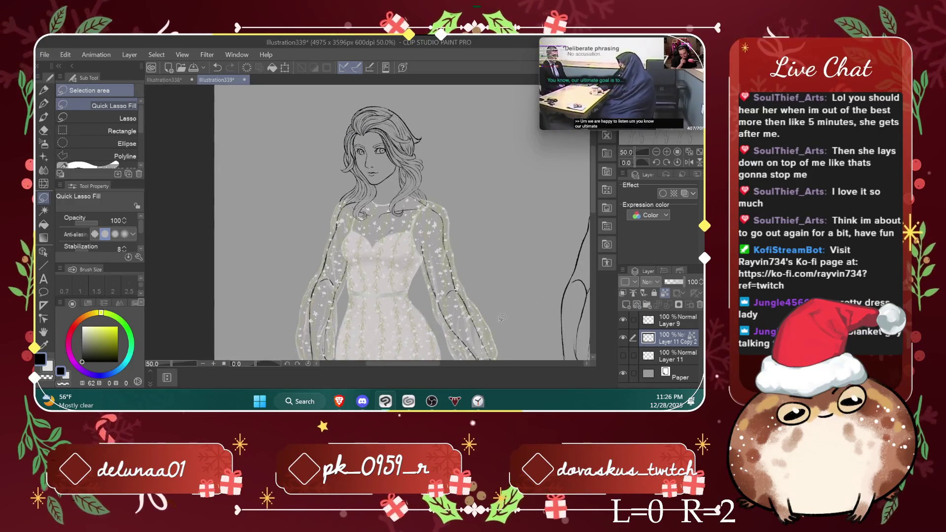
left_click(687, 317)
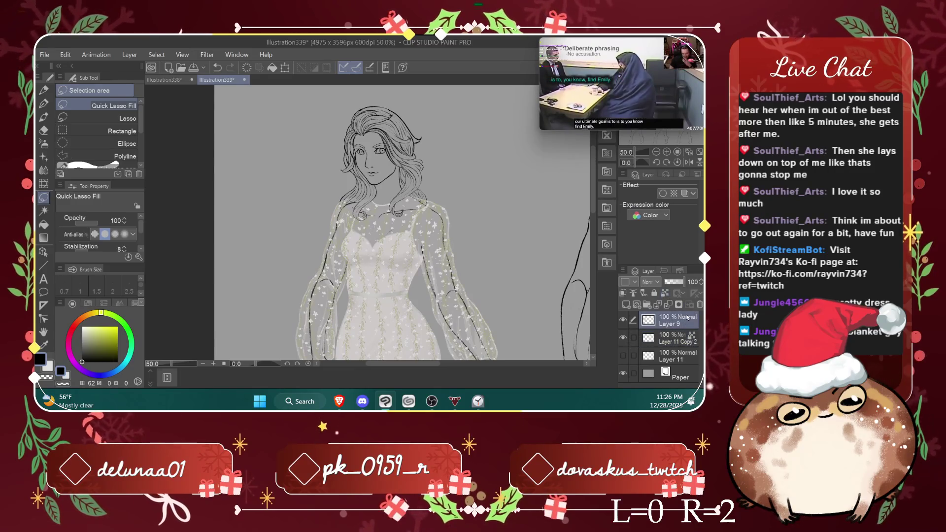
Step: Set the Eraser brush size to 7.6, then zoom and pan around the lace dress
left_click(45, 132)
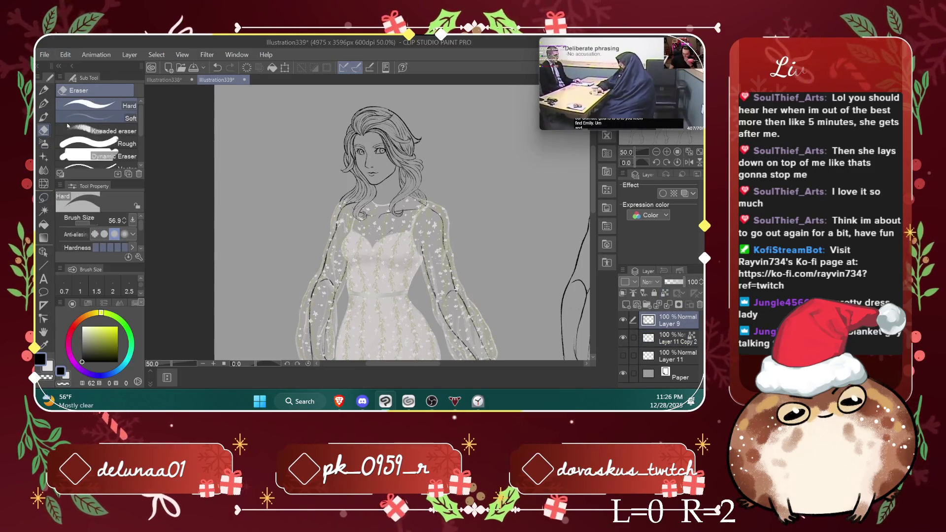
scroll(358, 143, "up", 3)
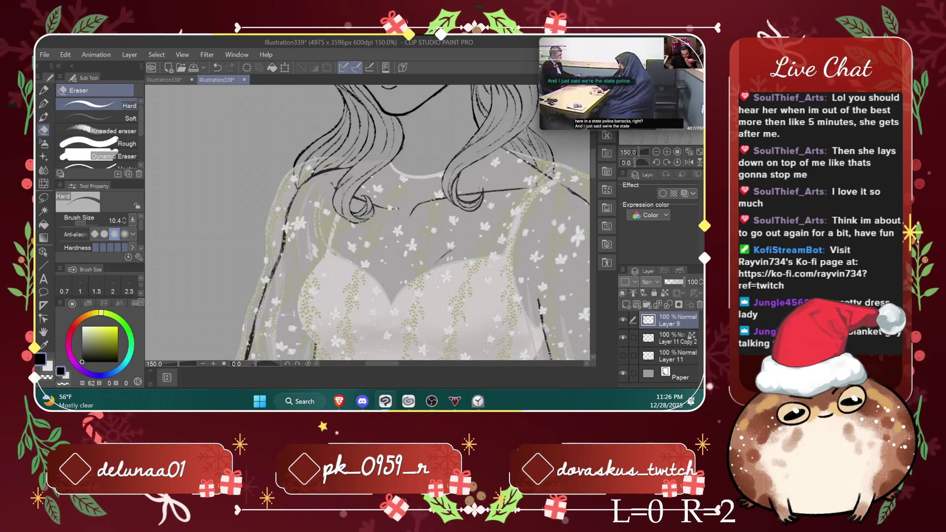
left_click_drag(339, 200, 330, 175)
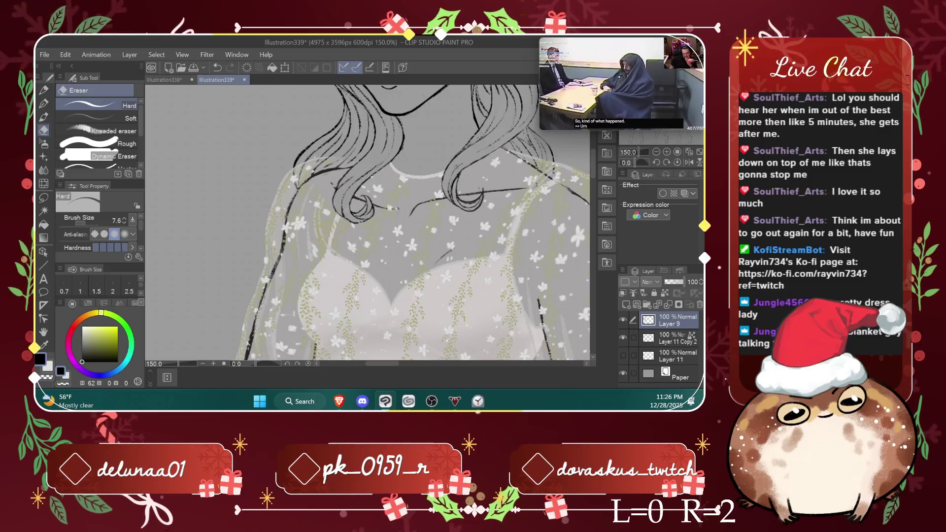
double_click(458, 202)
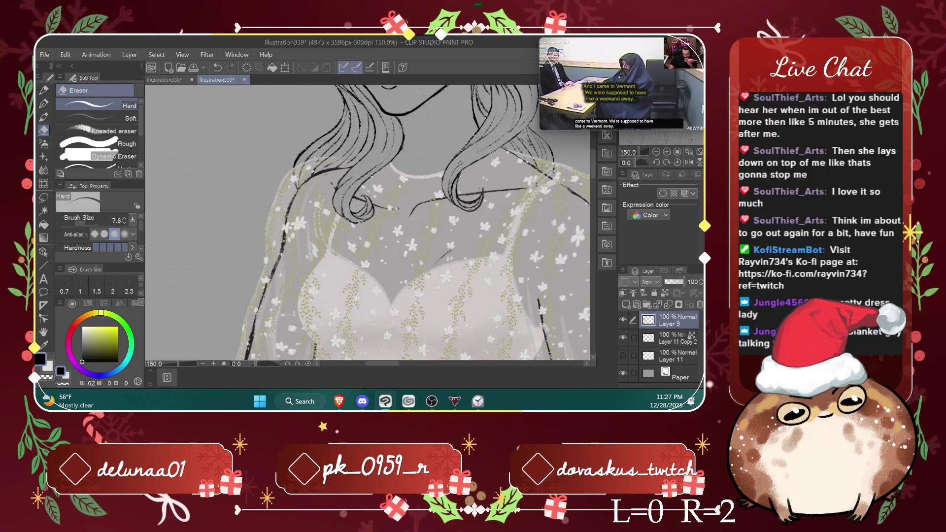
left_click_drag(394, 363, 396, 366)
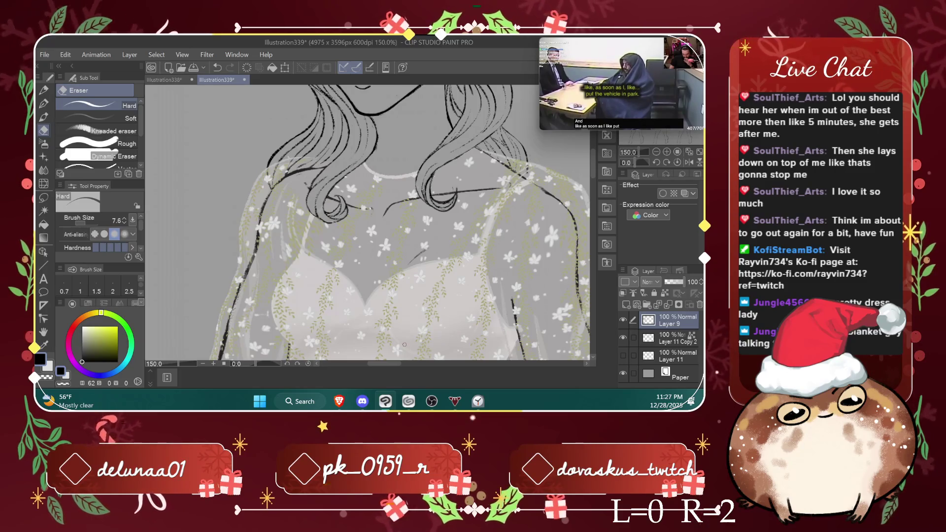
left_click_drag(593, 173, 595, 174)
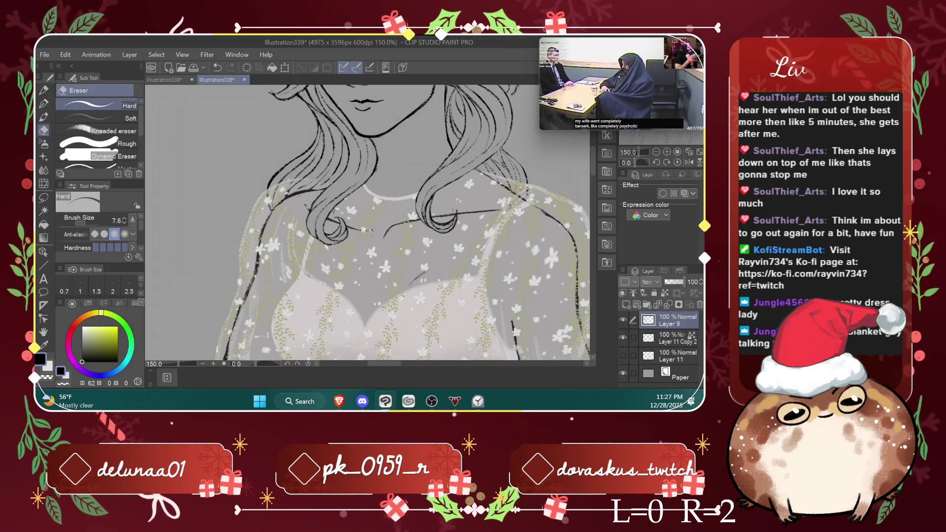
scroll(333, 210, "up", 4)
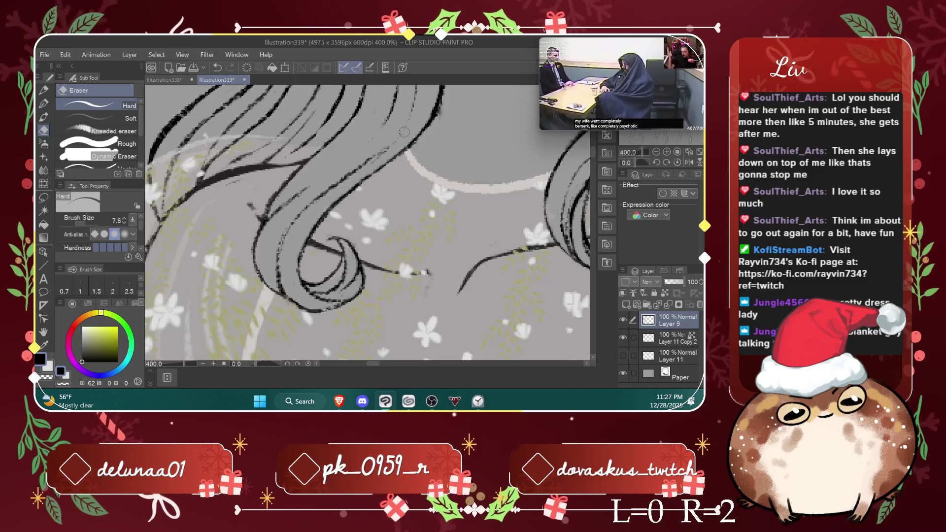
key("ctrl+alt+0")
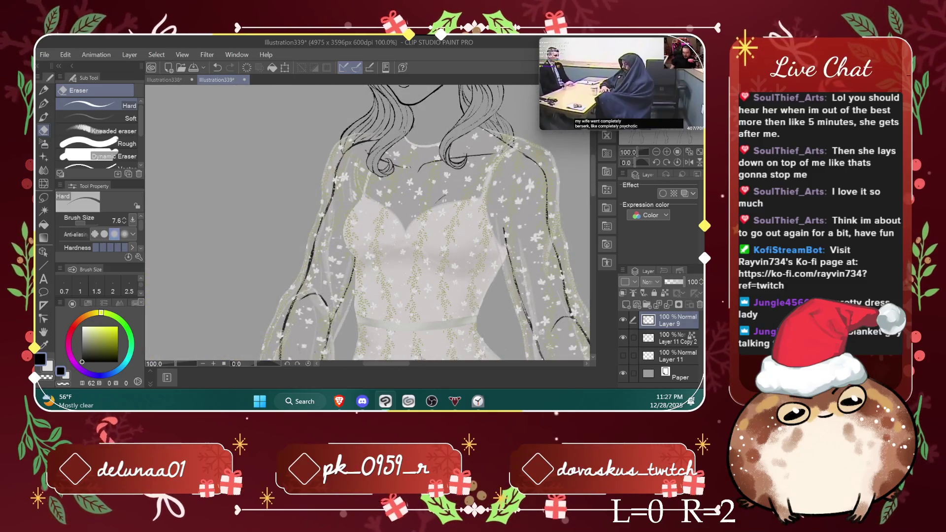
left_click_drag(402, 368, 414, 369)
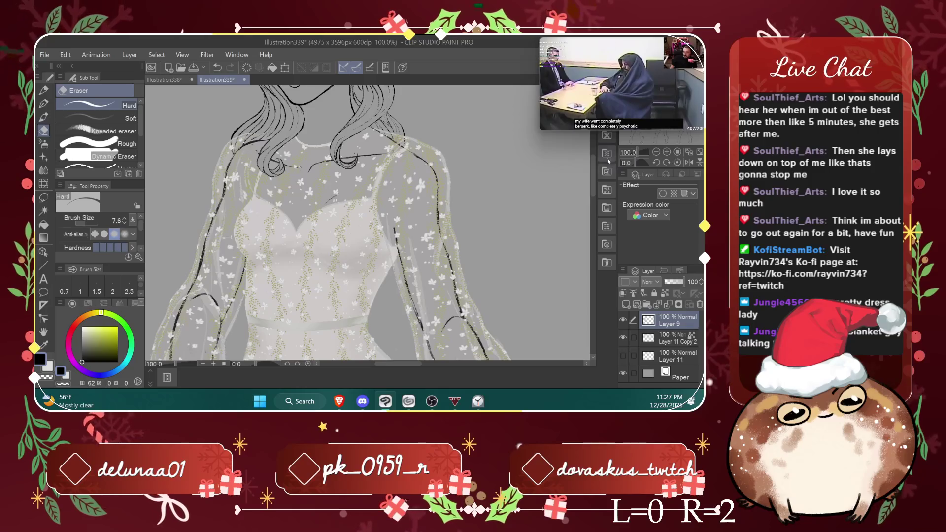
mouse_move(594, 181)
left_mouse_down()
mouse_move(594, 260)
mouse_move(597, 178)
left_mouse_up()
scroll(529, 209, "down", 2)
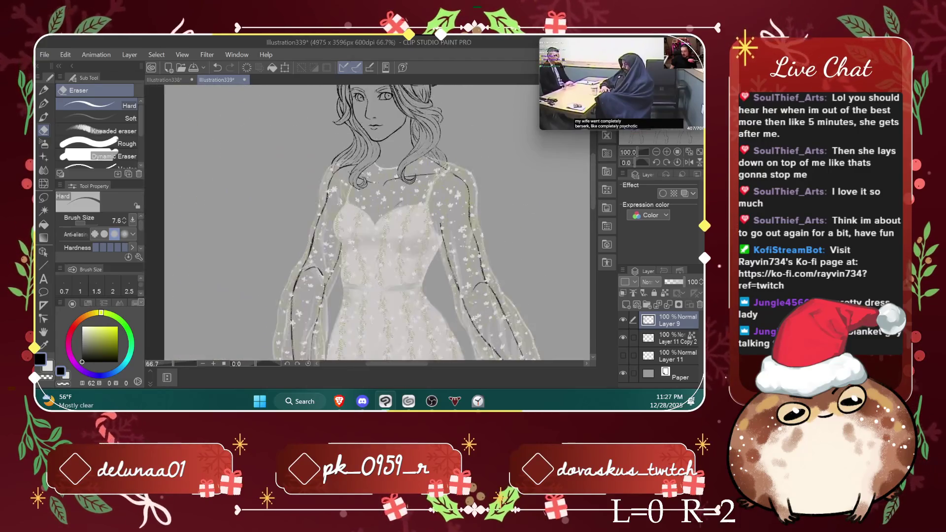
left_click_drag(407, 369, 435, 350)
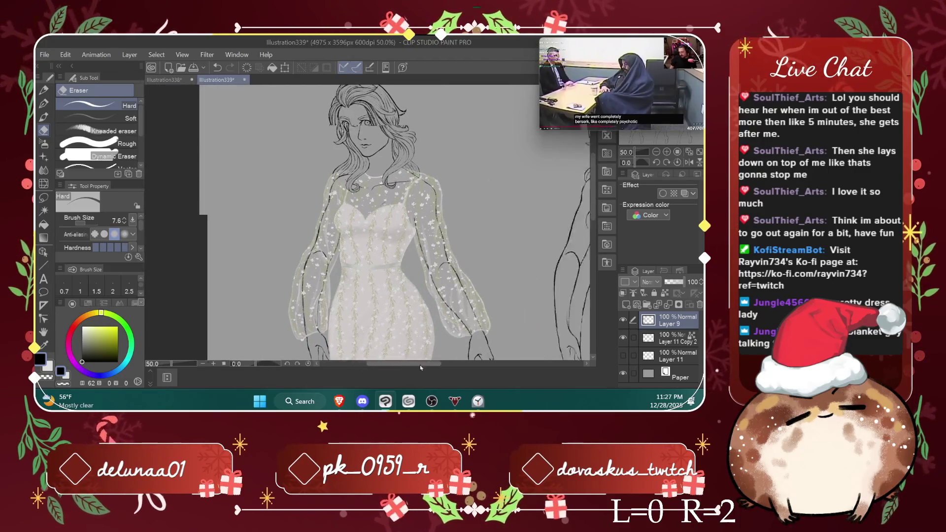
scroll(435, 350, "down", 2)
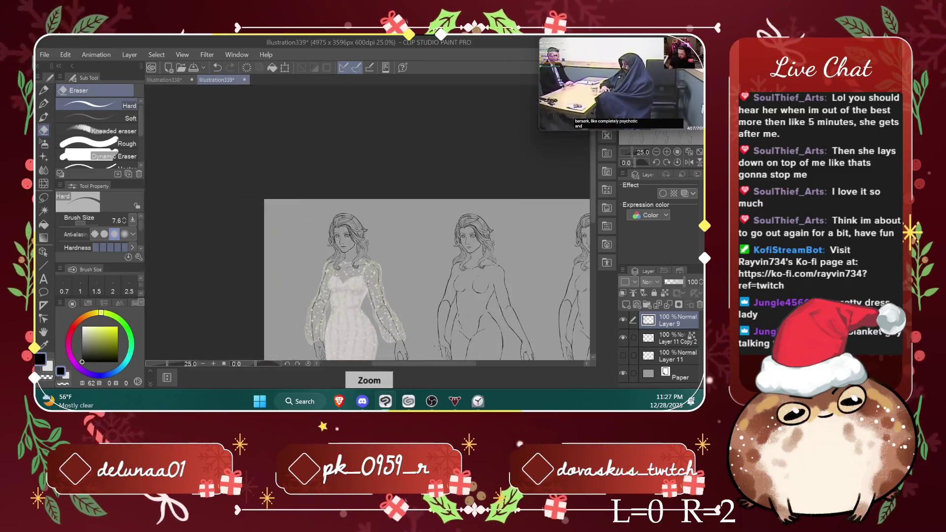
left_click_drag(594, 157, 594, 210)
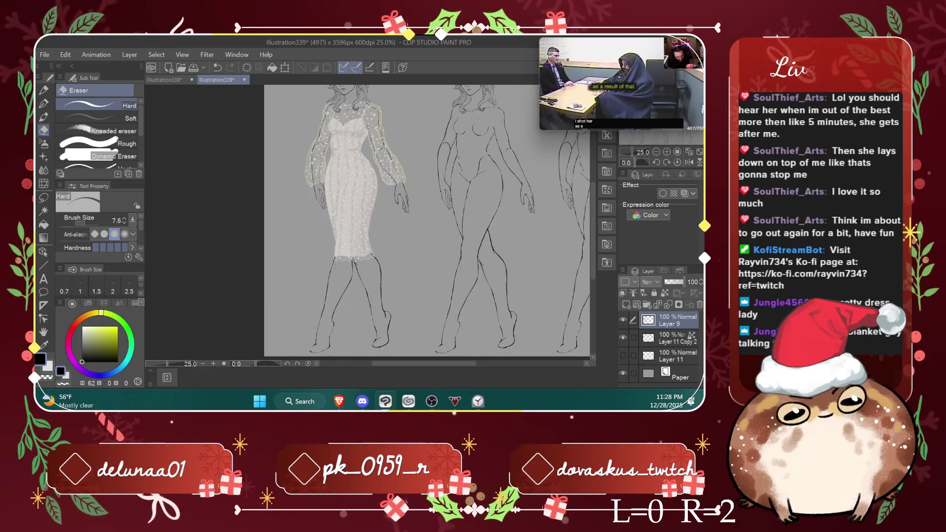
key("alt+Tab")
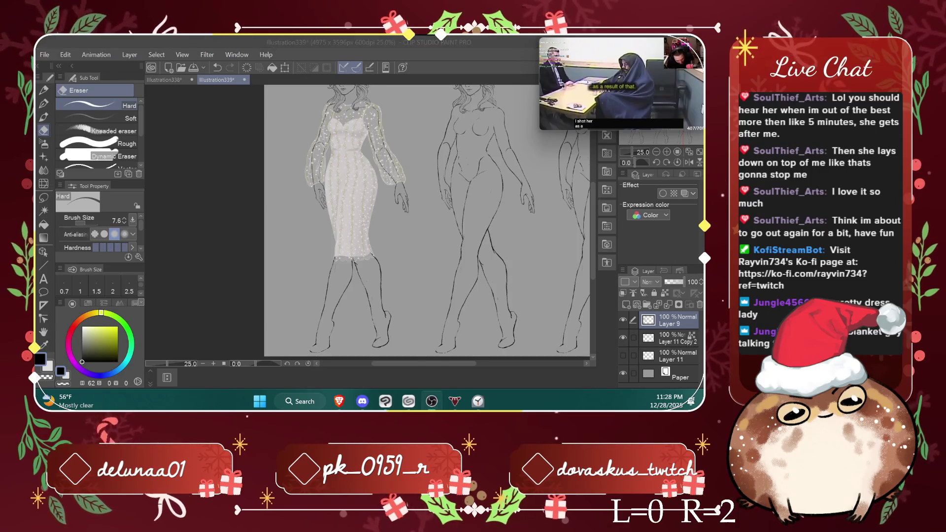
key("alt+Tab")
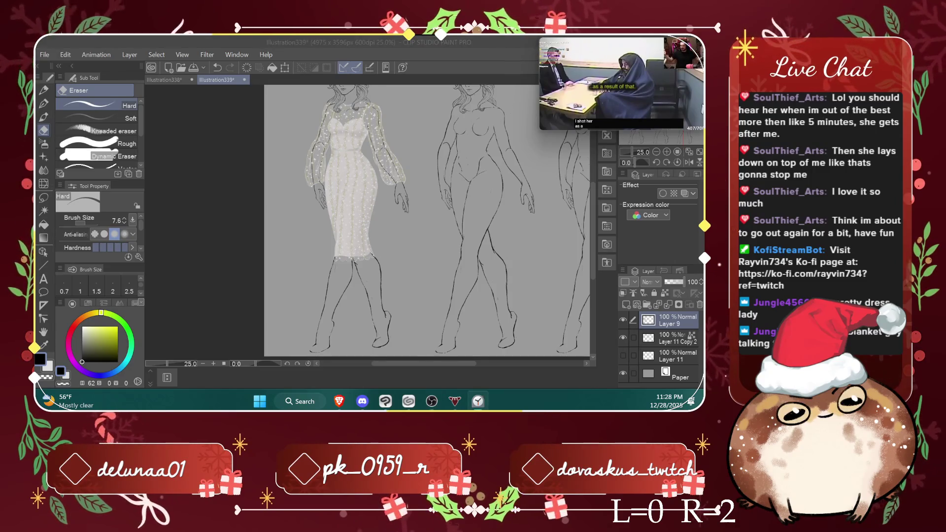
key("alt+Tab")
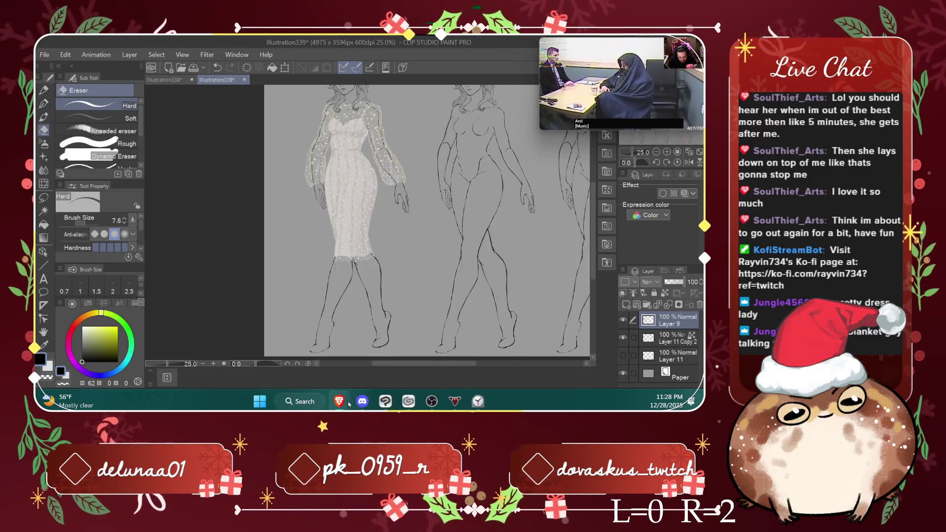
Step: Bring the Brave window forward and open the Fashion 2 board from the profile's saved boards
mouse_move(340, 401)
left_click(452, 345)
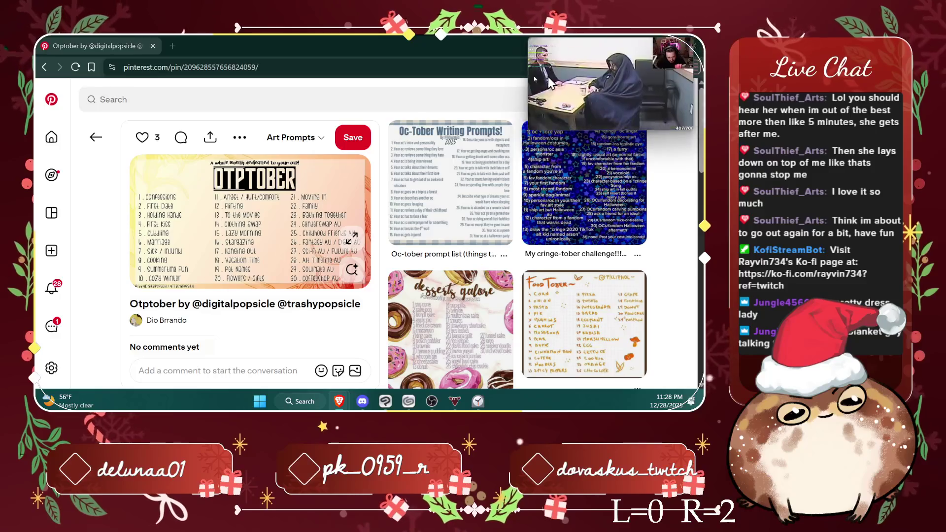
left_click(664, 103)
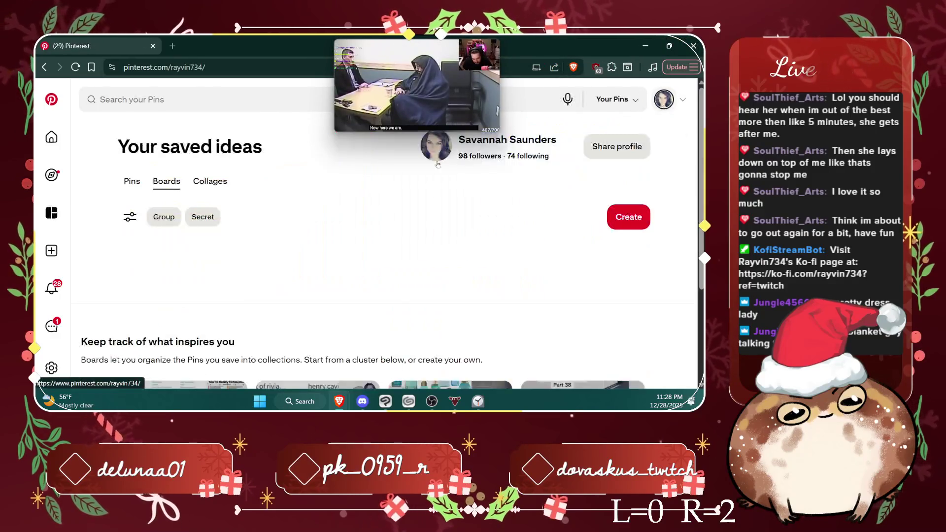
scroll(185, 308, "down", 2)
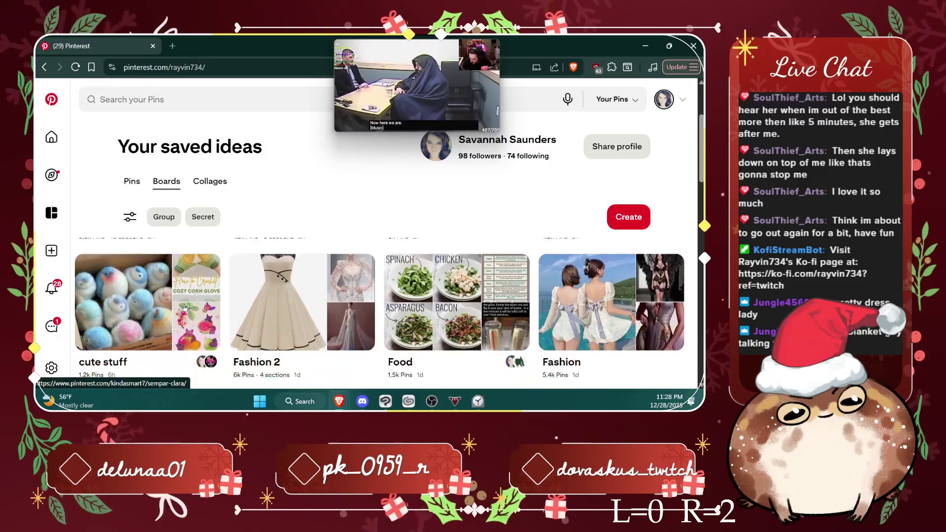
left_click(318, 293)
Step: Scroll through the Fashion 2 board's embellished evening and bridal gown pins
scroll(319, 292, "down", 2)
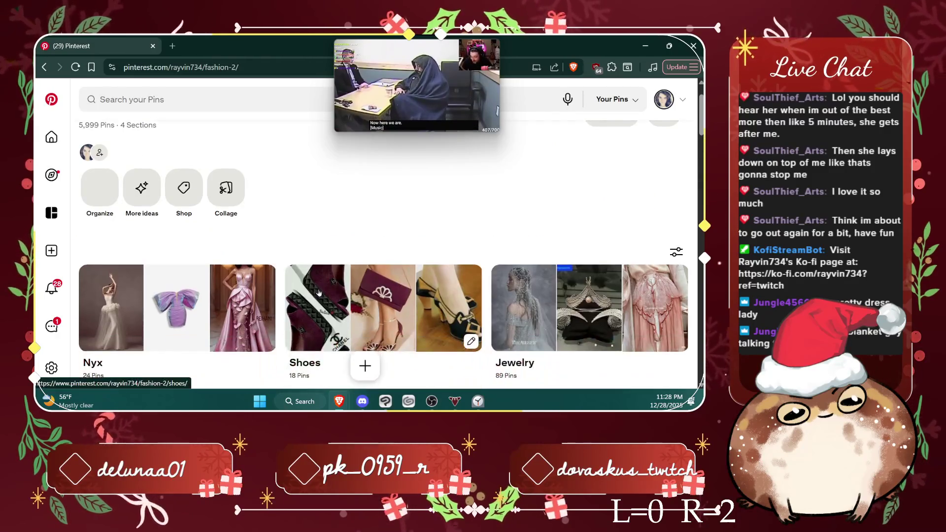
scroll(325, 287, "down", 3)
scroll(326, 287, "down", 3)
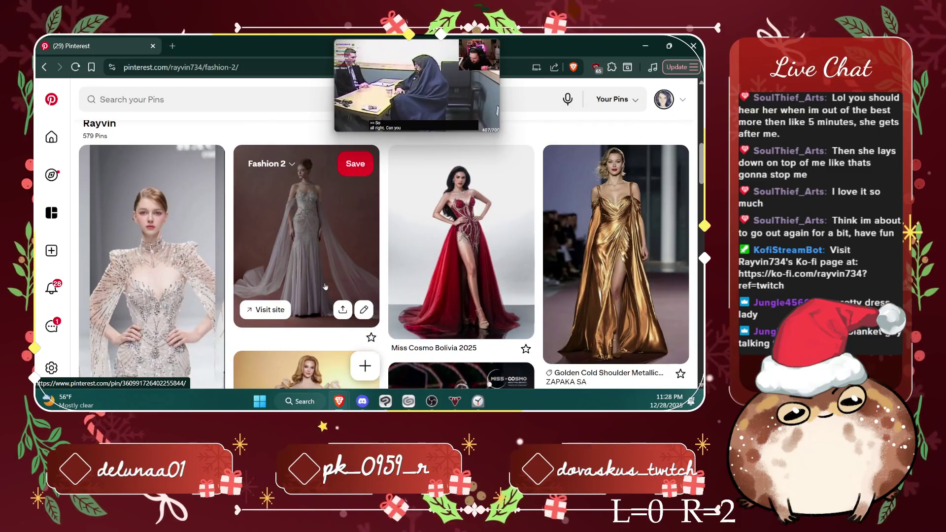
scroll(306, 321, "down", 4)
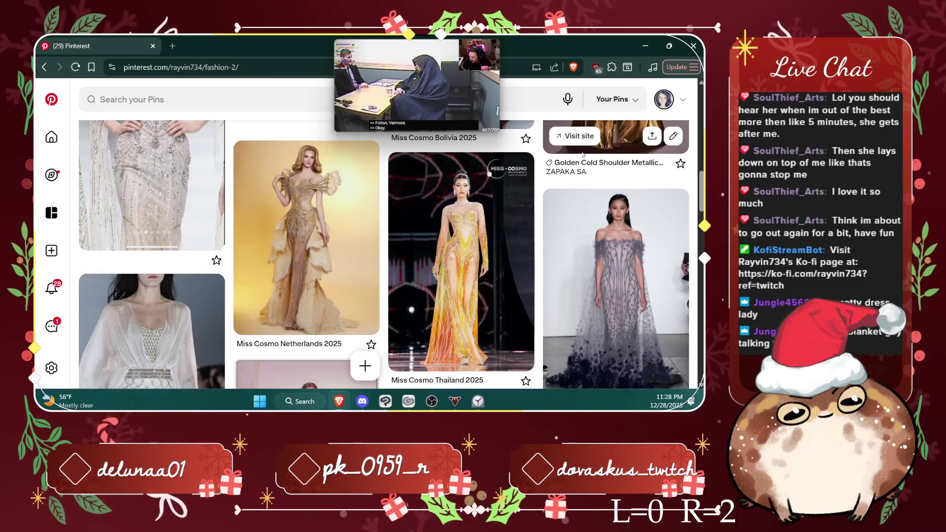
scroll(583, 155, "down", 3)
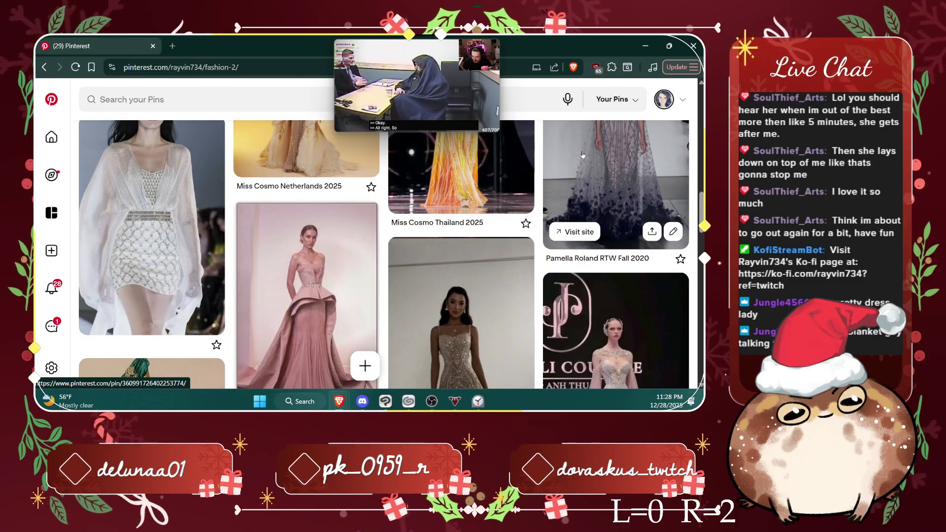
scroll(583, 154, "down", 2)
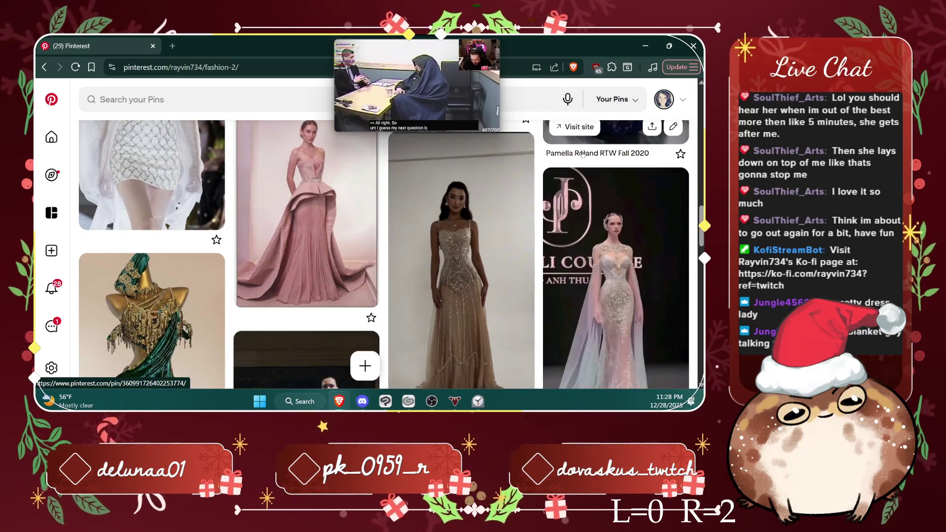
scroll(583, 155, "down", 1)
scroll(582, 155, "down", 1)
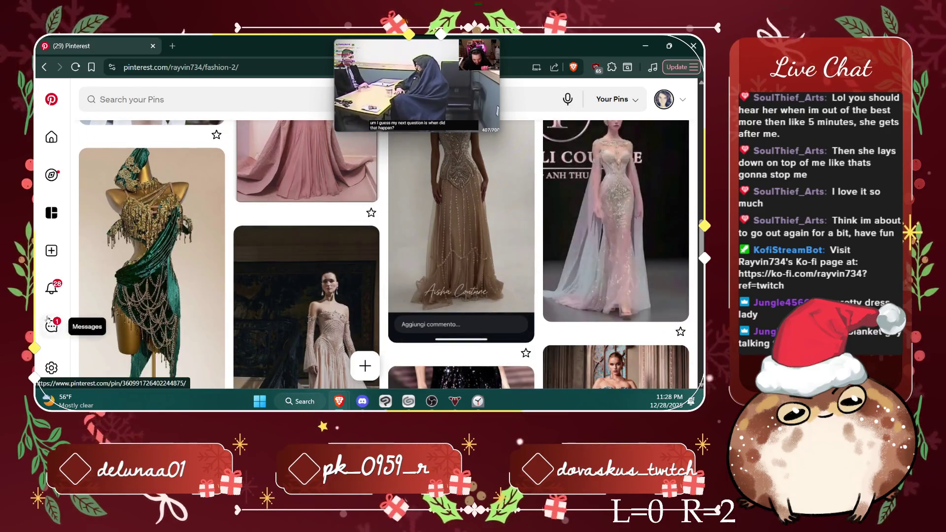
scroll(305, 222, "down", 3)
scroll(347, 251, "down", 3)
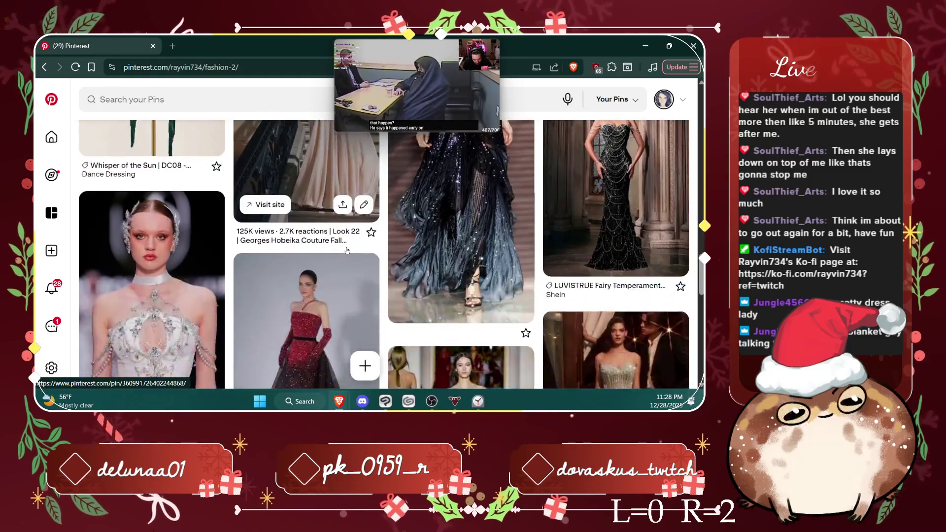
scroll(347, 250, "down", 2)
scroll(347, 251, "down", 1)
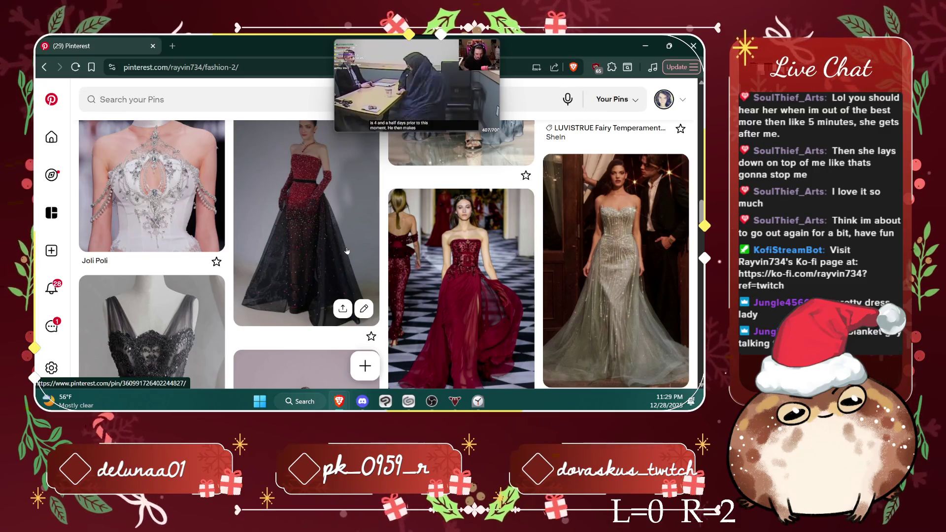
scroll(501, 300, "up", 4)
scroll(501, 299, "up", 2)
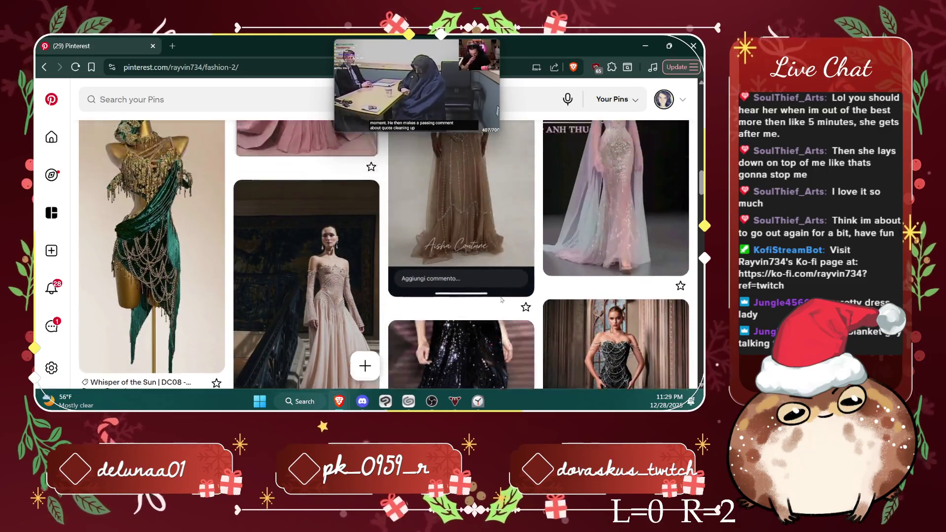
scroll(501, 300, "up", 2)
scroll(501, 300, "down", 3)
scroll(501, 300, "down", 3)
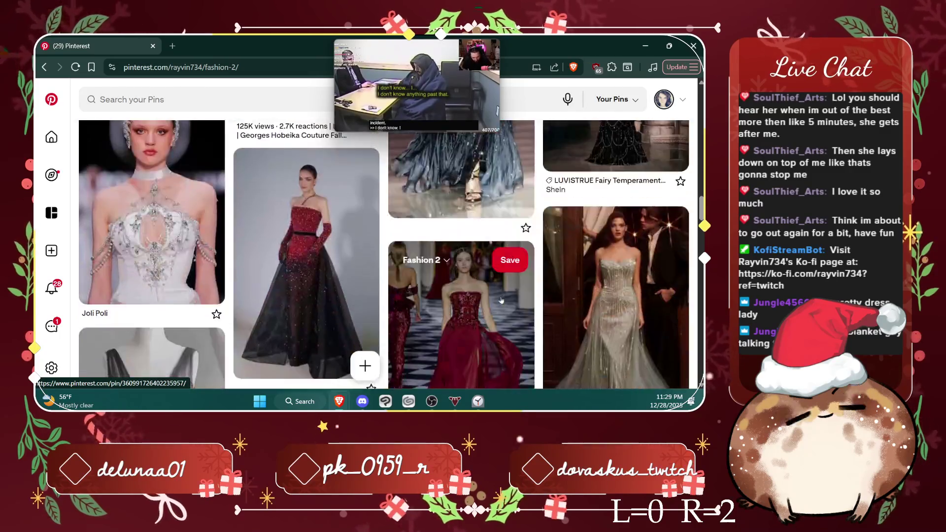
scroll(501, 299, "down", 3)
scroll(501, 299, "down", 2)
scroll(501, 300, "down", 2)
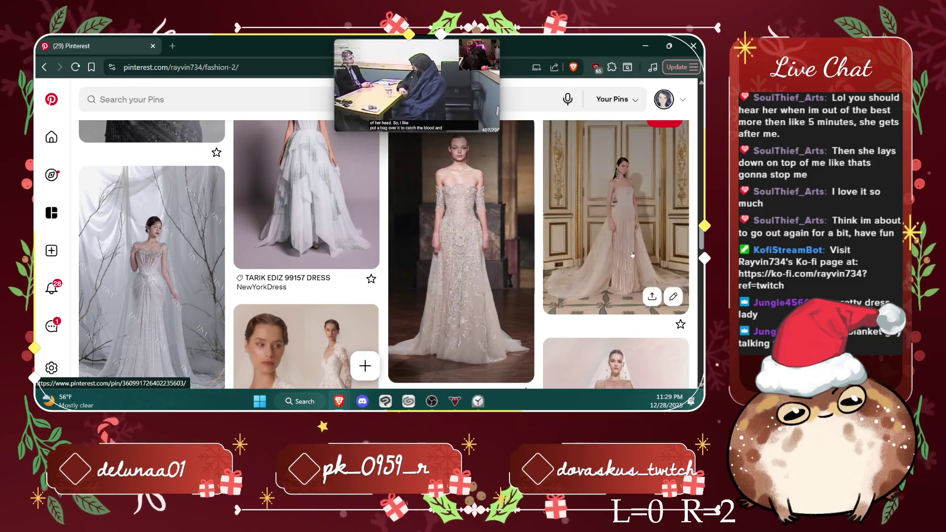
Step: Open the gilded-doors beaded gown pin and inspect its photo enlarged and zoomed in
left_click(616, 237)
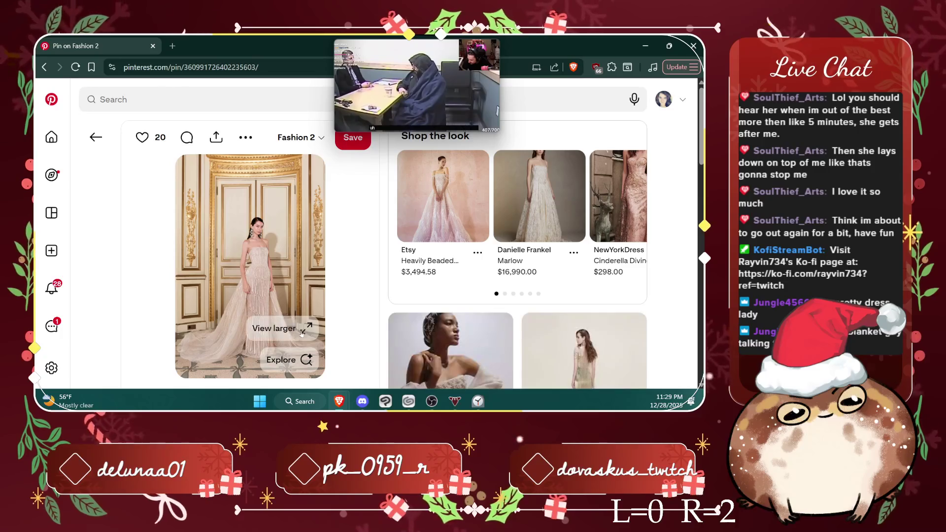
left_click(306, 329)
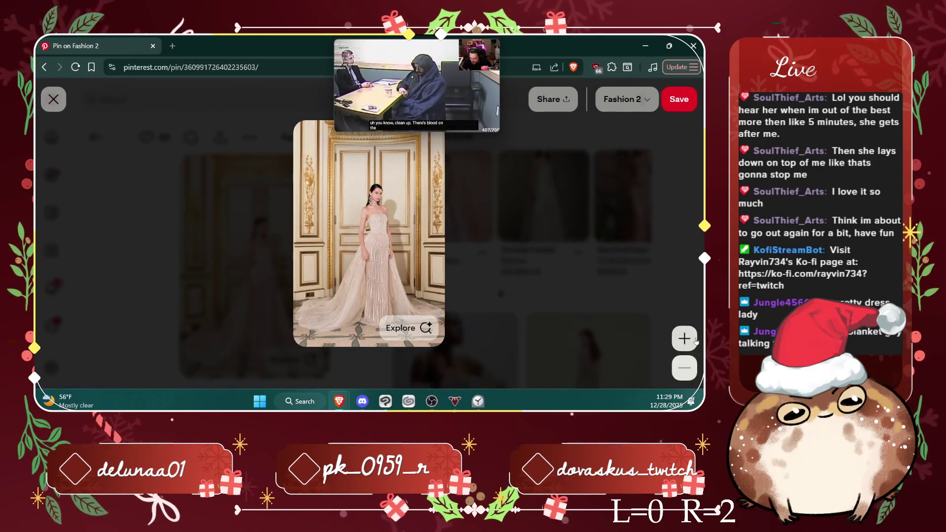
left_click(679, 339)
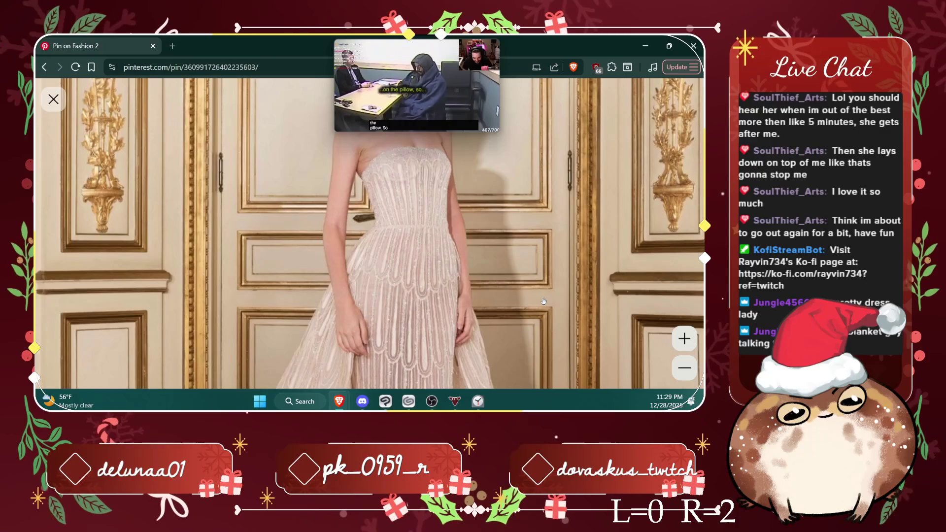
scroll(543, 302, "down", 5)
scroll(543, 301, "down", 2)
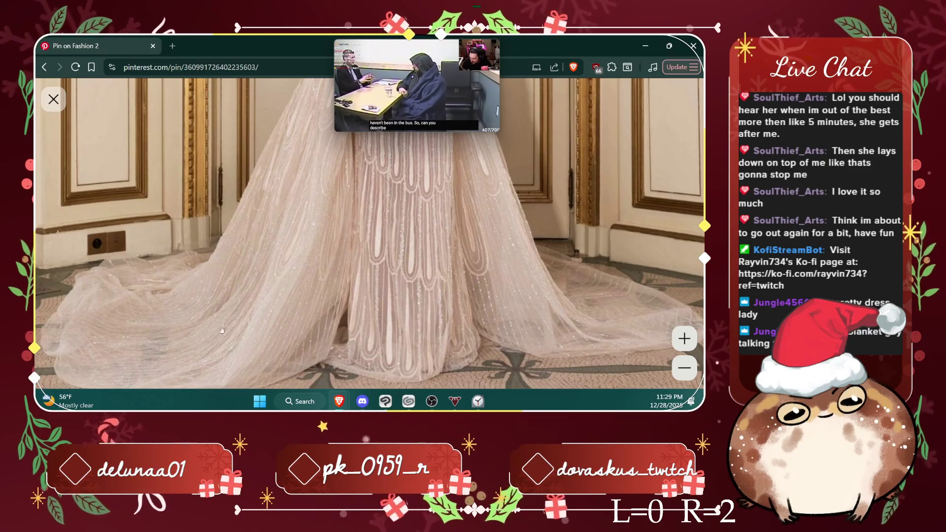
scroll(345, 326, "up", 5)
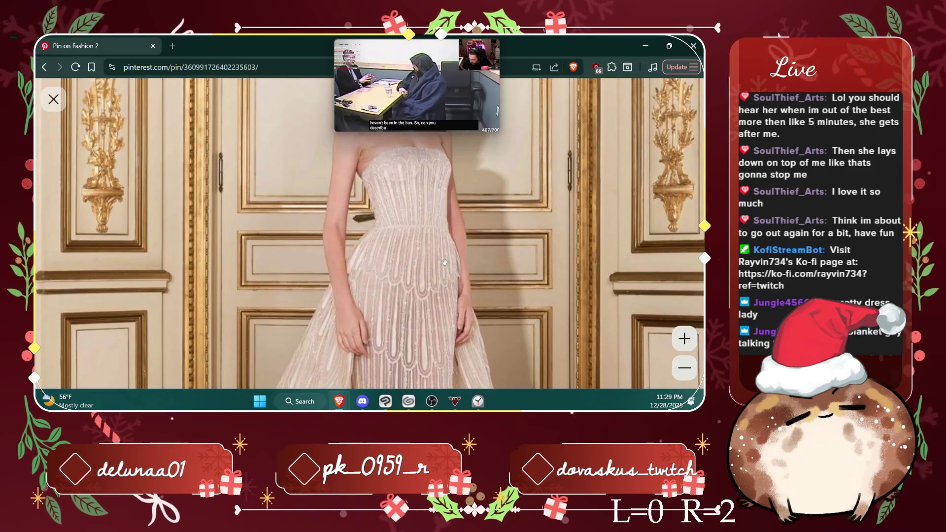
left_click(683, 368)
left_click(63, 101)
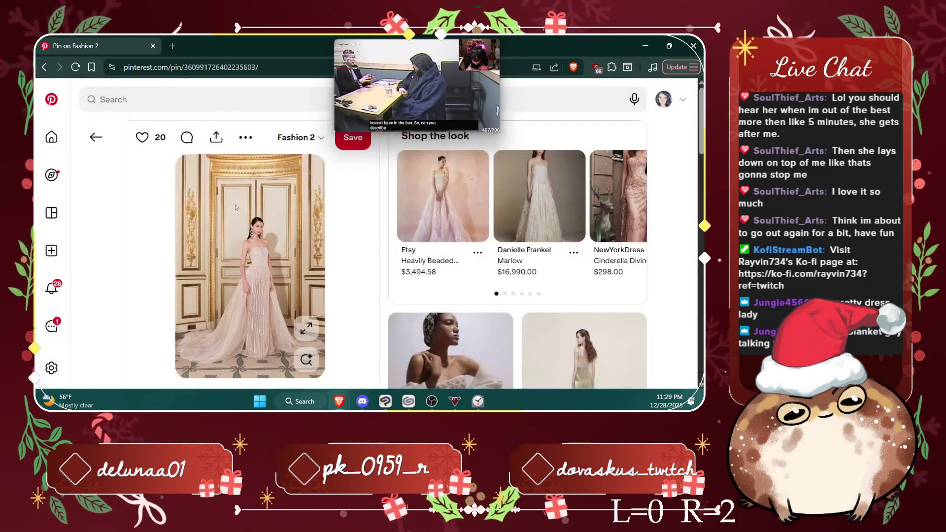
Step: Scroll down the pin page to the related beaded gown pins
scroll(296, 225, "down", 3)
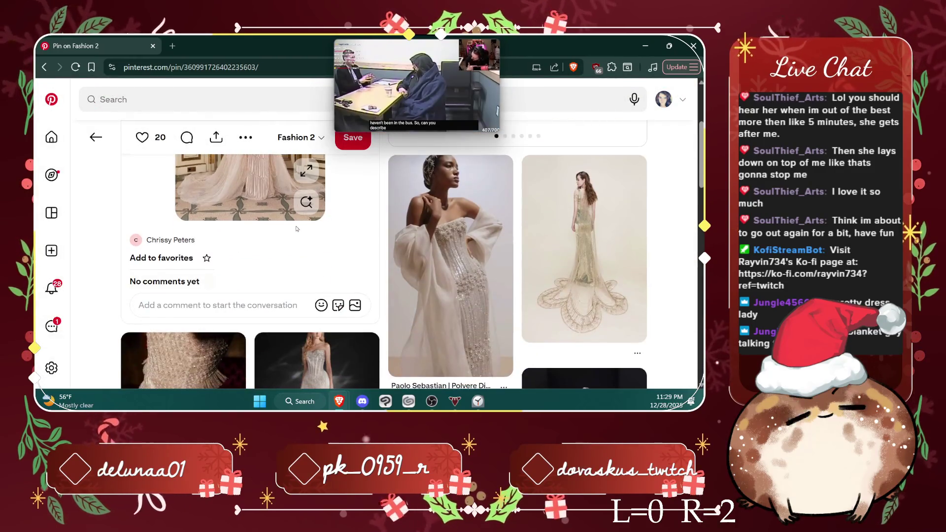
scroll(297, 229, "down", 1)
scroll(297, 229, "down", 1)
scroll(296, 228, "down", 1)
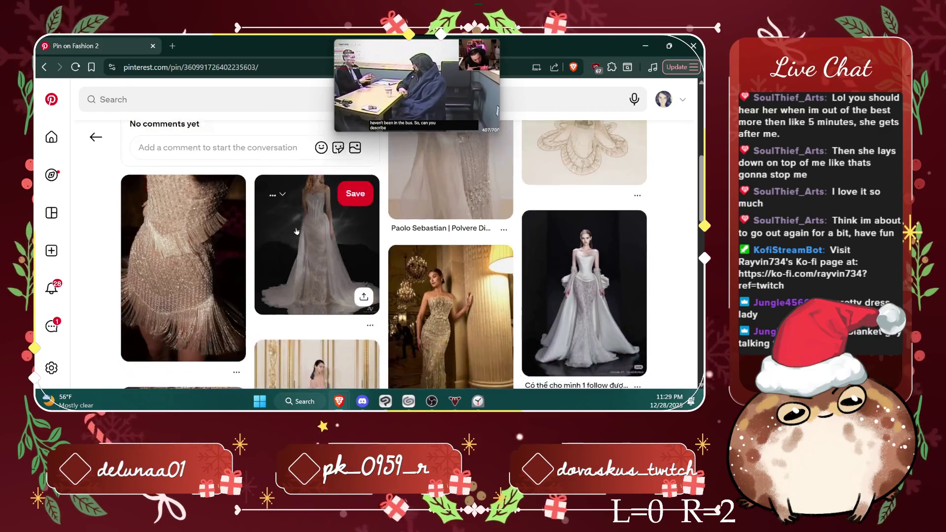
scroll(296, 231, "down", 1)
scroll(296, 231, "down", 2)
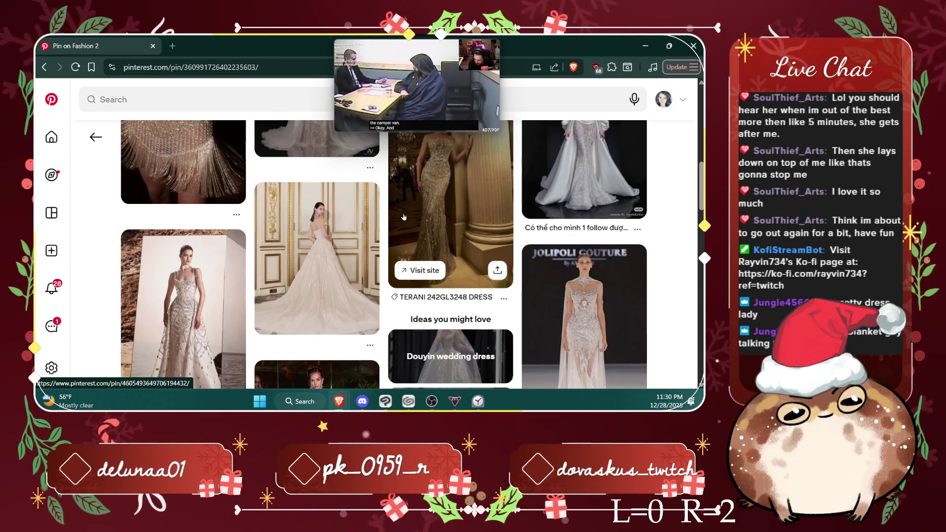
Step: Scroll the related gowns and save the beaded strapless gown to Fashion 2
scroll(401, 220, "down", 4)
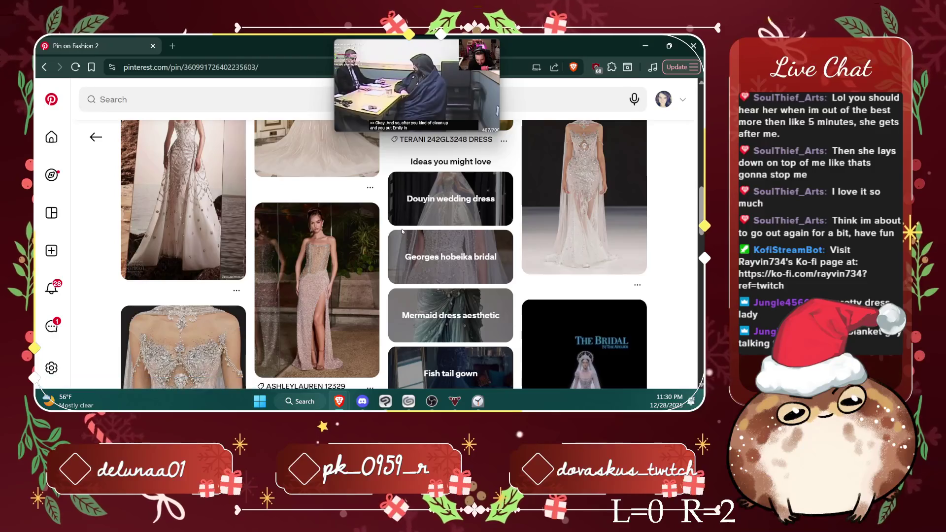
scroll(402, 230, "down", 2)
scroll(402, 232, "down", 3)
scroll(402, 232, "down", 2)
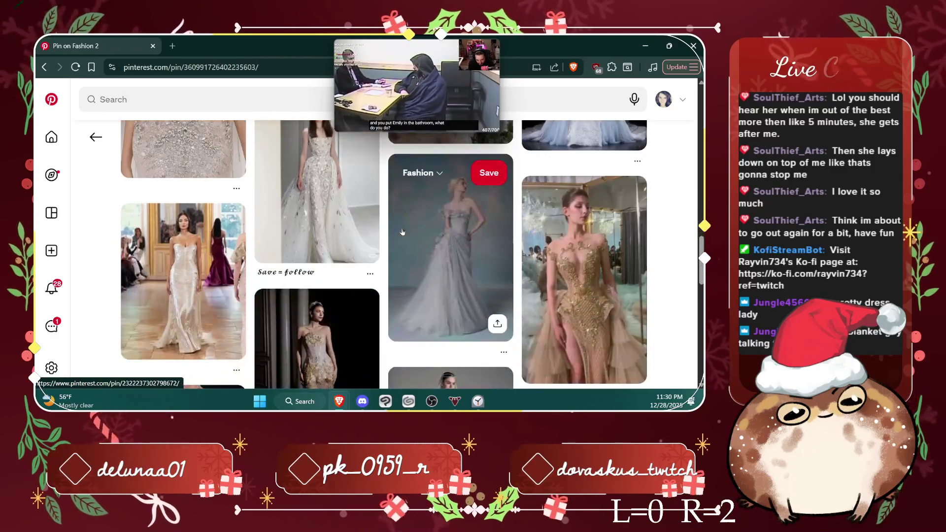
scroll(403, 231, "down", 3)
scroll(402, 231, "down", 1)
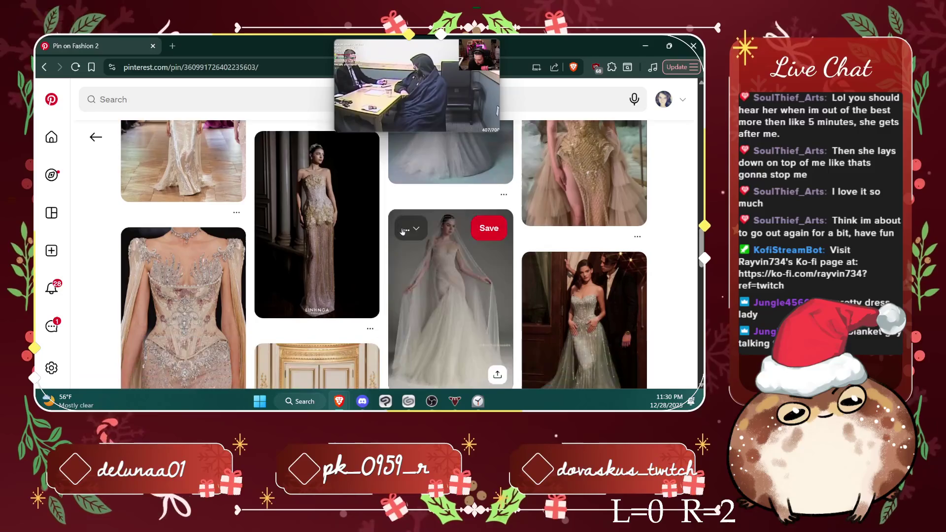
scroll(402, 232, "down", 1)
scroll(402, 232, "down", 2)
scroll(402, 231, "down", 2)
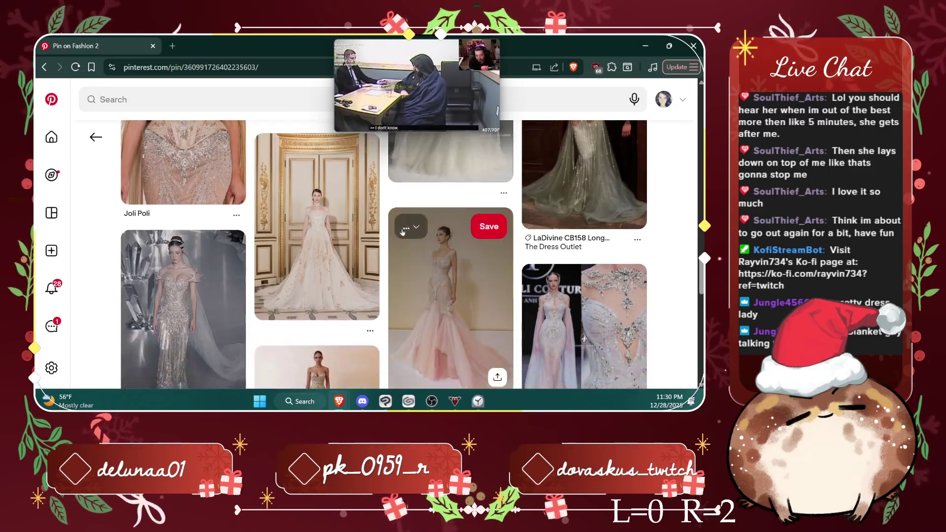
scroll(402, 231, "down", 1)
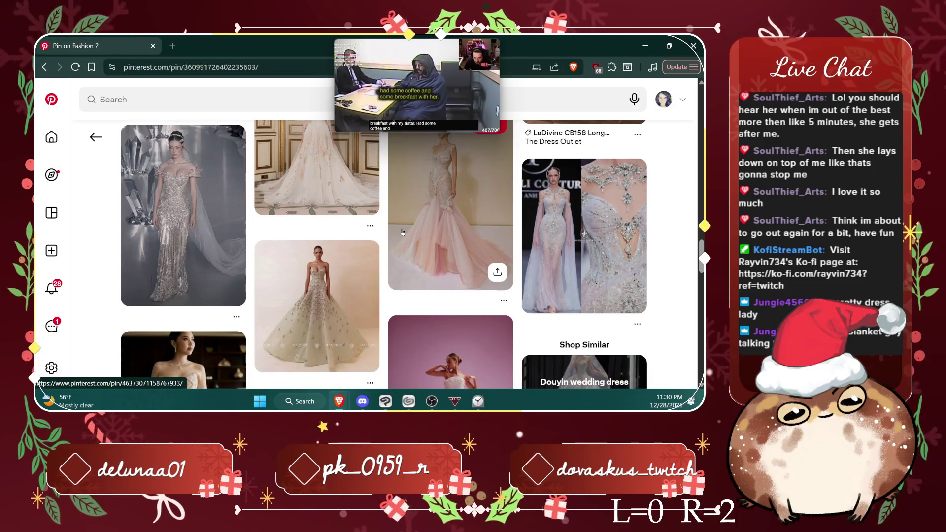
scroll(402, 232, "down", 2)
scroll(402, 231, "down", 1)
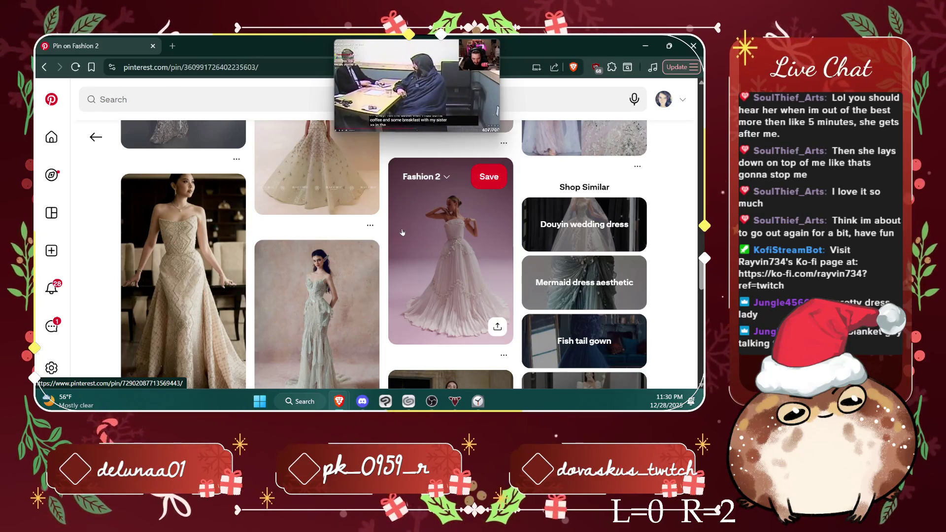
left_click(218, 192)
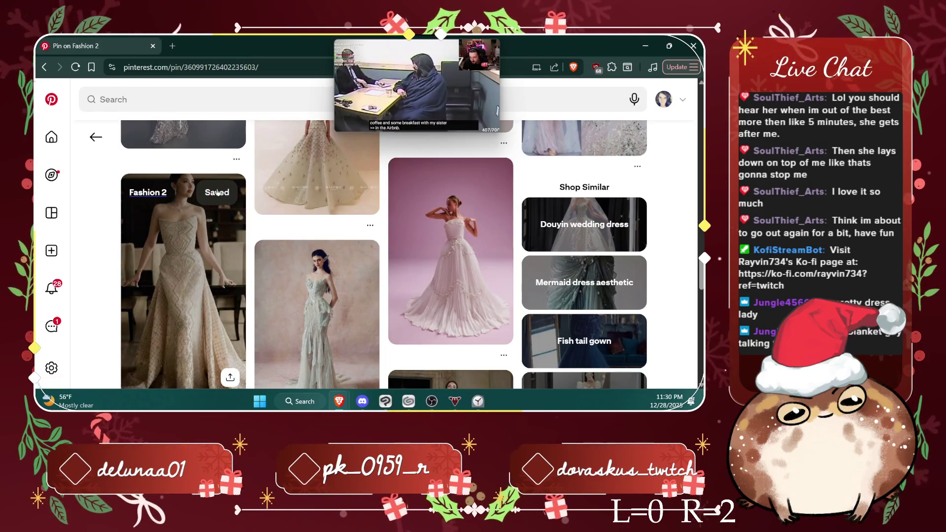
Step: Save the white-bow overskirt gown pin to Fashion 2 as well
scroll(370, 238, "down", 2)
scroll(370, 238, "down", 1)
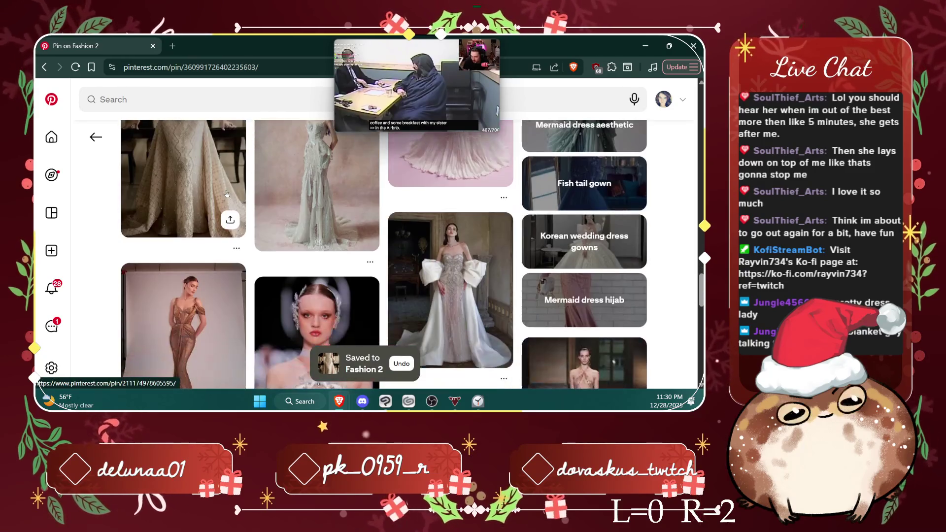
left_click(489, 230)
scroll(349, 247, "down", 2)
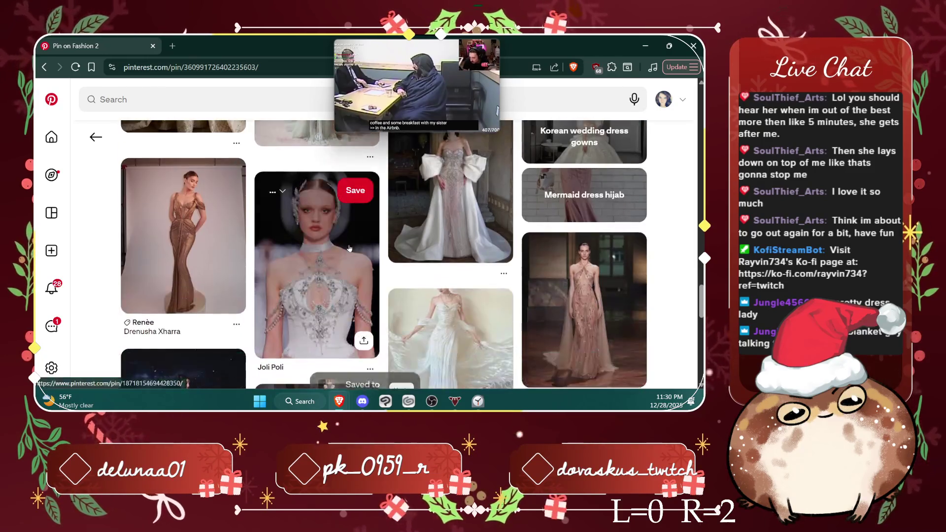
scroll(440, 250, "up", 2)
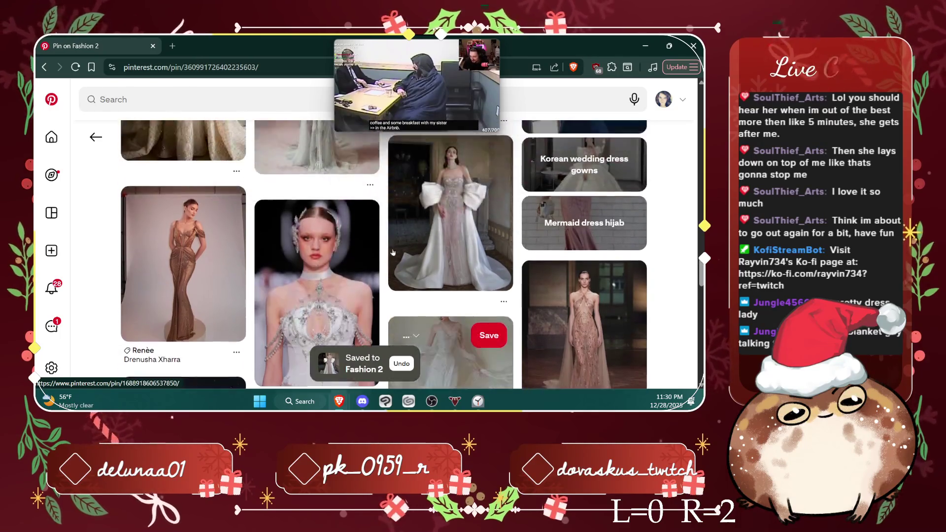
Step: Open the white-bow overskirt gown pin, zoom into its full-size image, then close the viewer
left_click(440, 250)
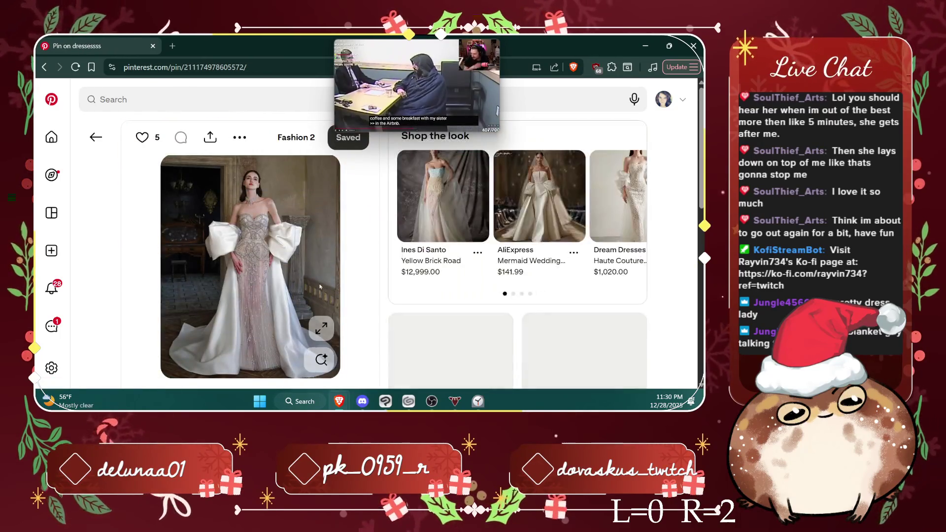
left_click(319, 323)
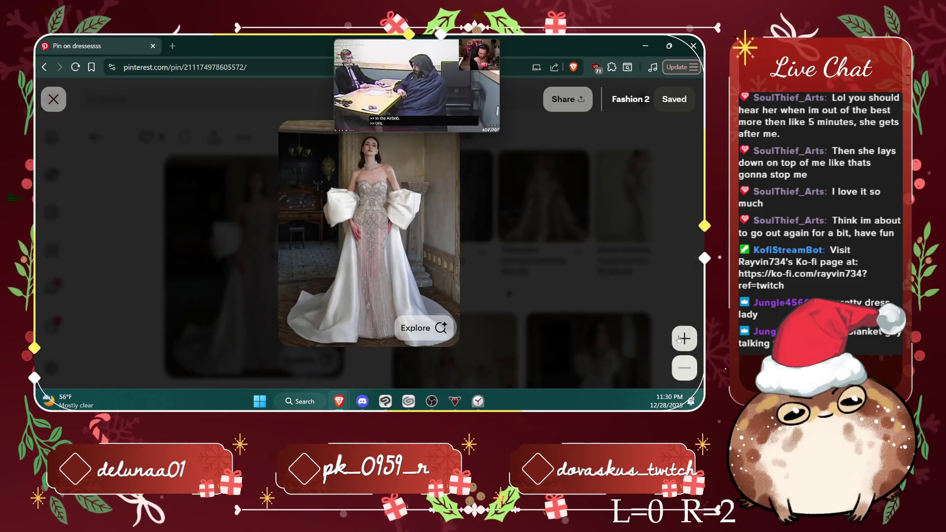
left_click(429, 285)
scroll(453, 244, "up", 3)
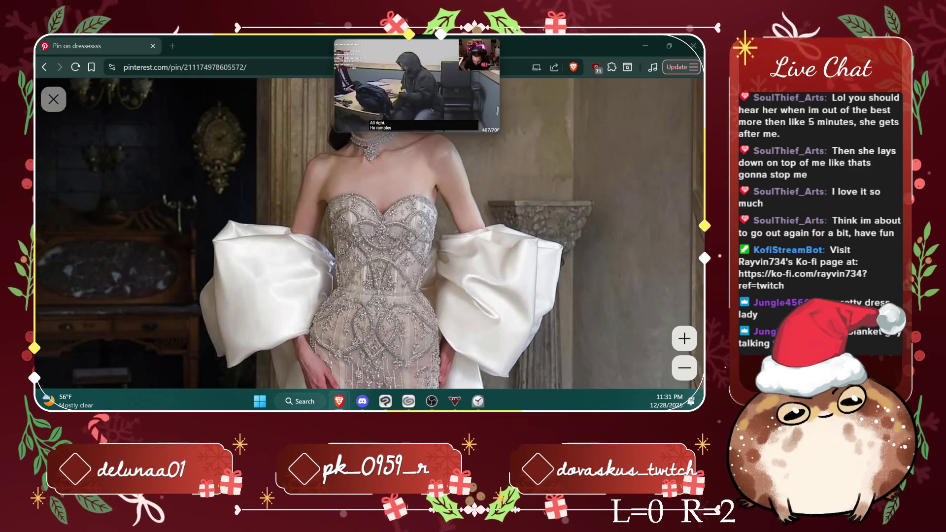
left_click(53, 99)
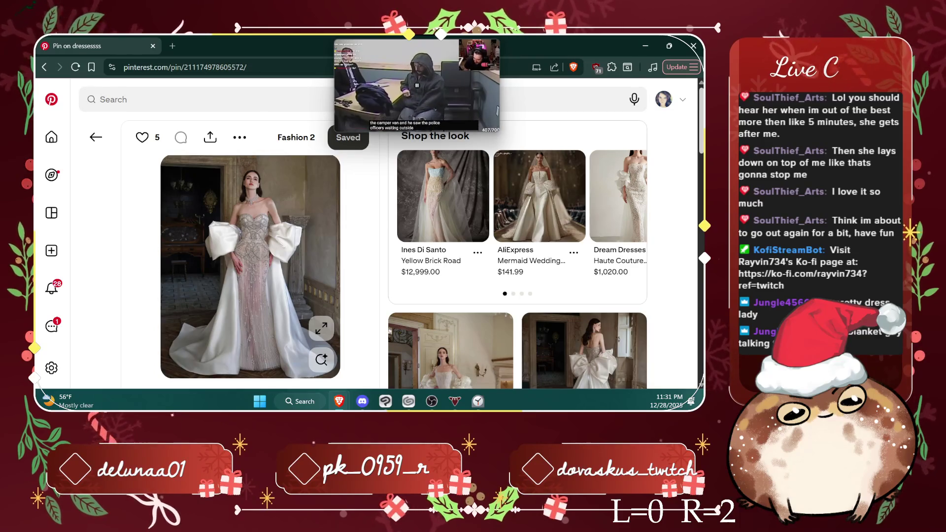
scroll(367, 247, "down", 2)
scroll(367, 247, "down", 4)
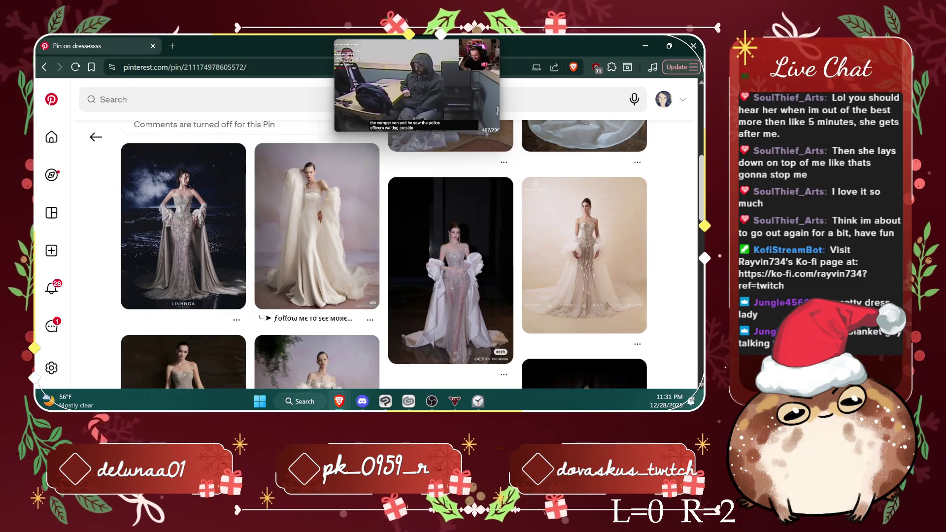
scroll(367, 247, "down", 2)
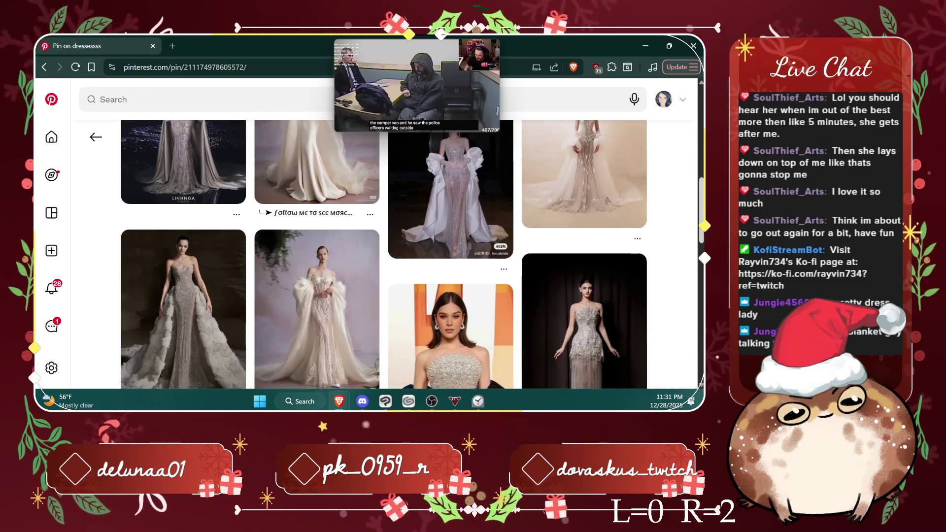
scroll(367, 247, "down", 1)
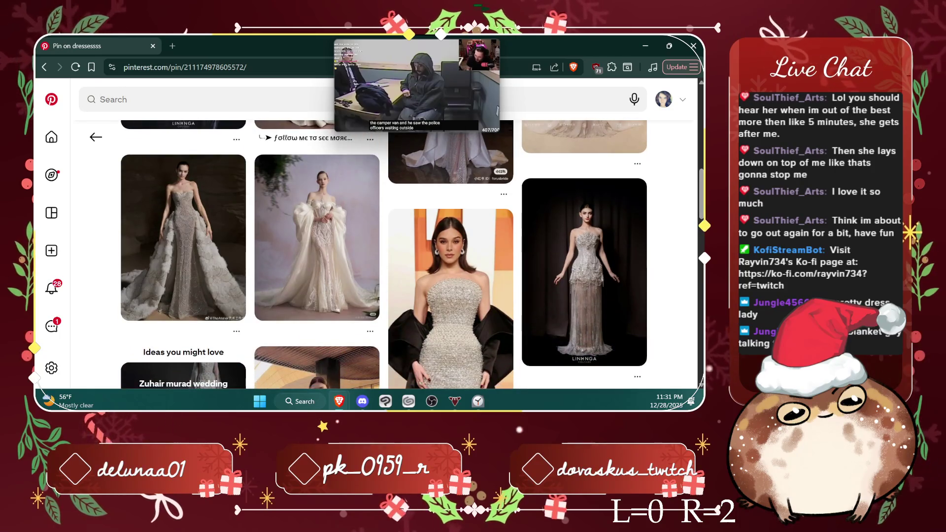
scroll(367, 247, "down", 4)
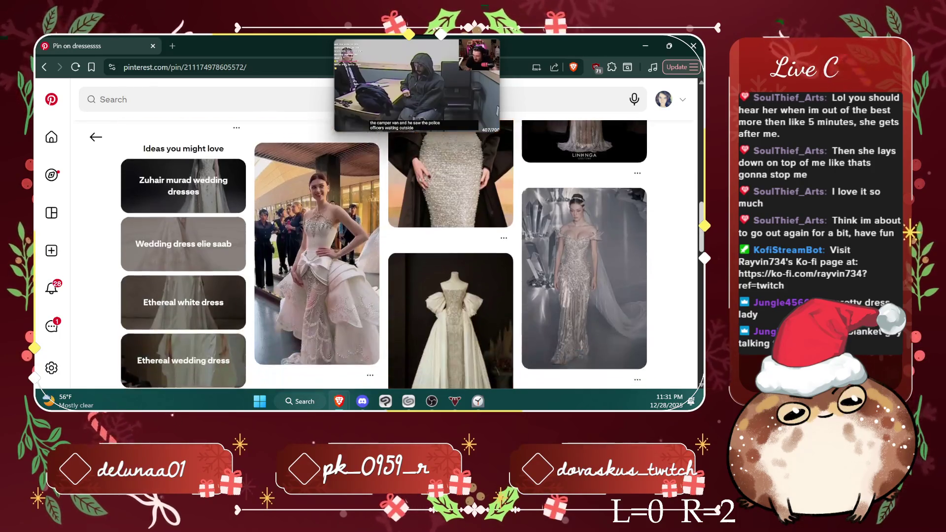
scroll(367, 246, "down", 1)
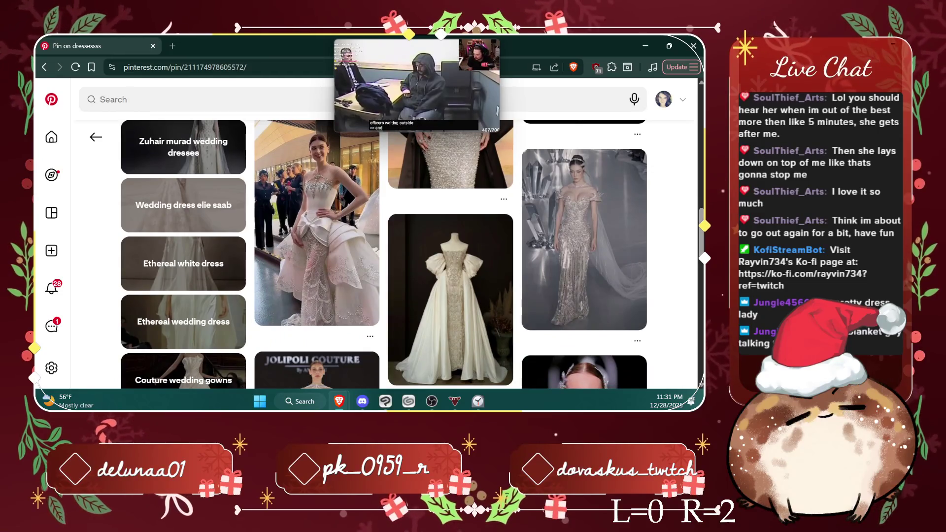
scroll(368, 246, "down", 3)
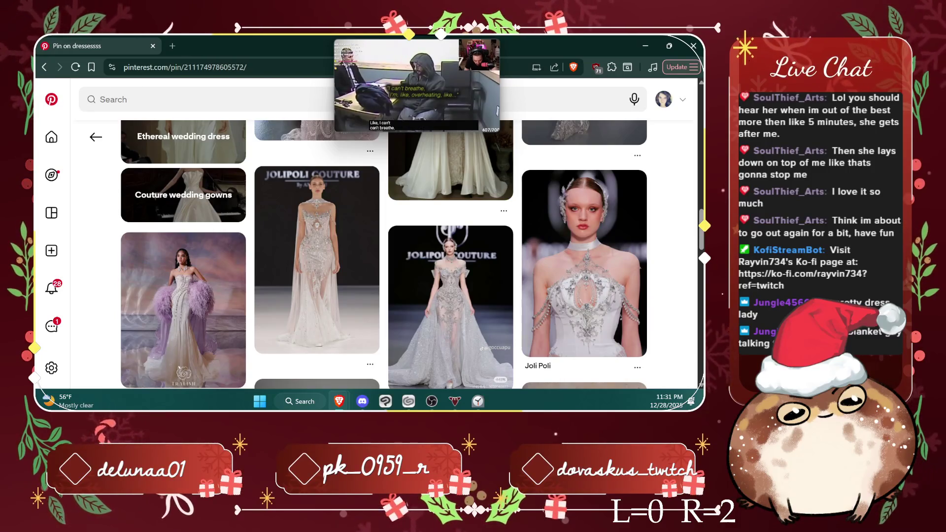
scroll(385, 254, "down", 3)
scroll(384, 254, "down", 2)
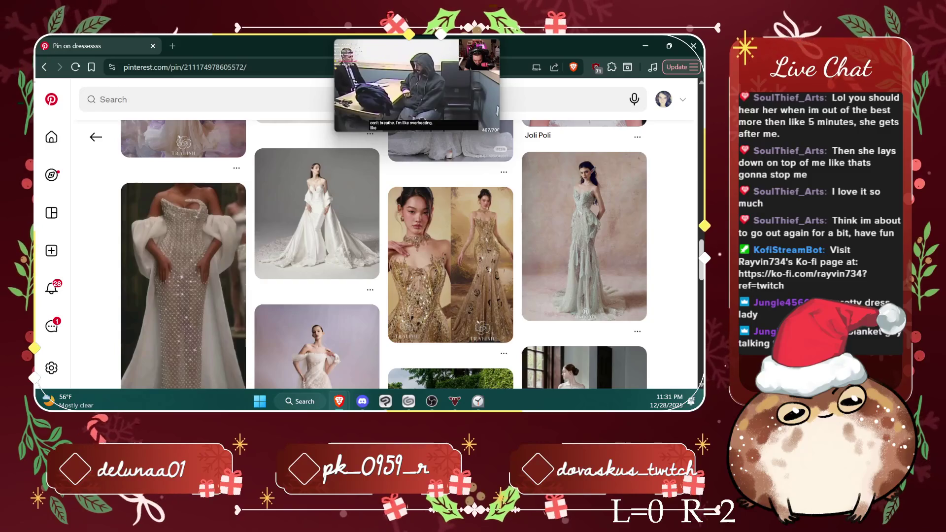
scroll(384, 254, "down", 3)
scroll(384, 254, "down", 2)
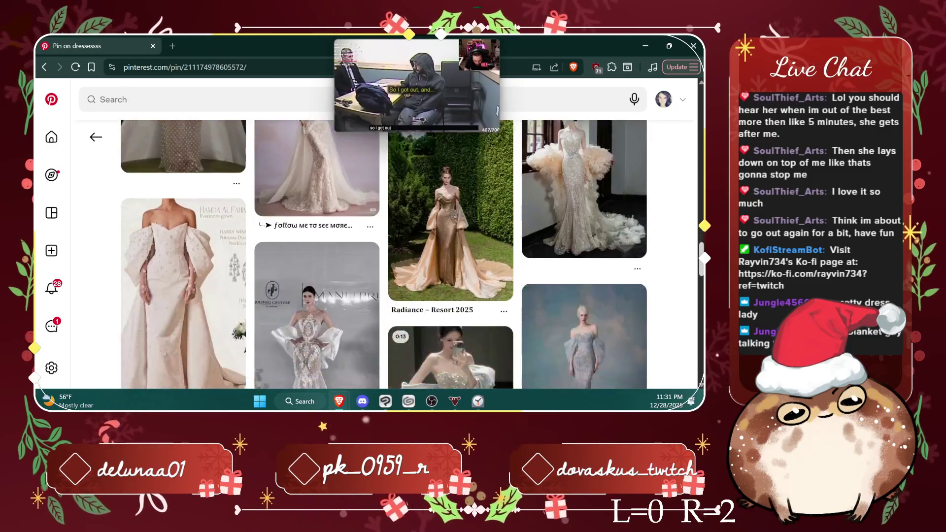
scroll(384, 254, "down", 3)
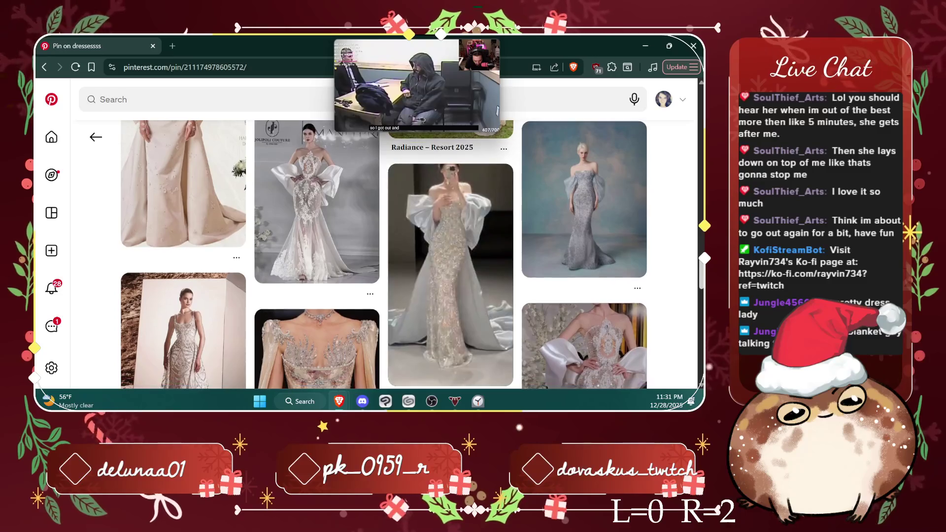
scroll(385, 254, "down", 1)
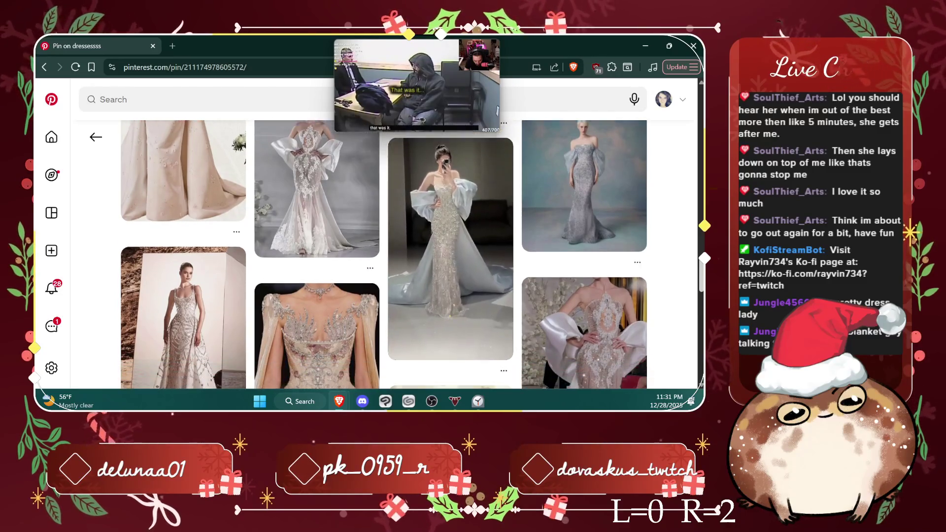
scroll(384, 254, "down", 2)
scroll(384, 254, "down", 1)
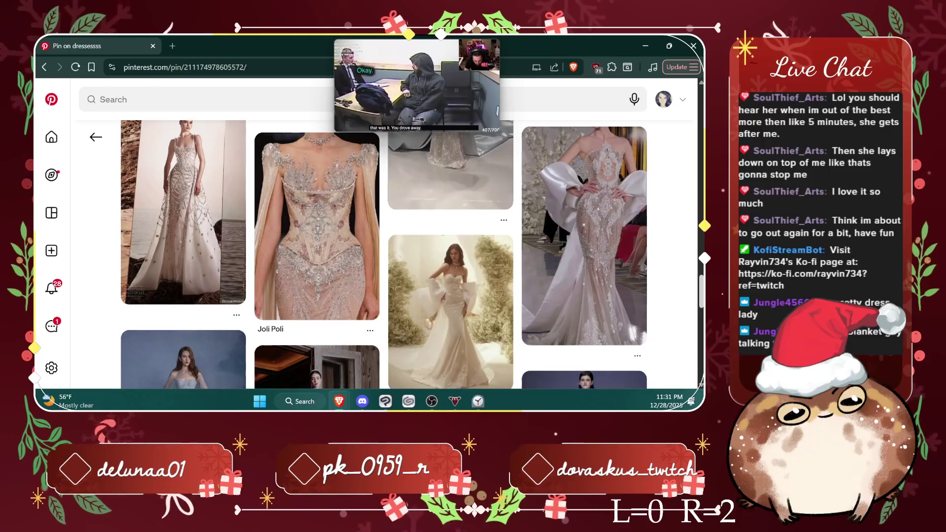
scroll(385, 254, "down", 1)
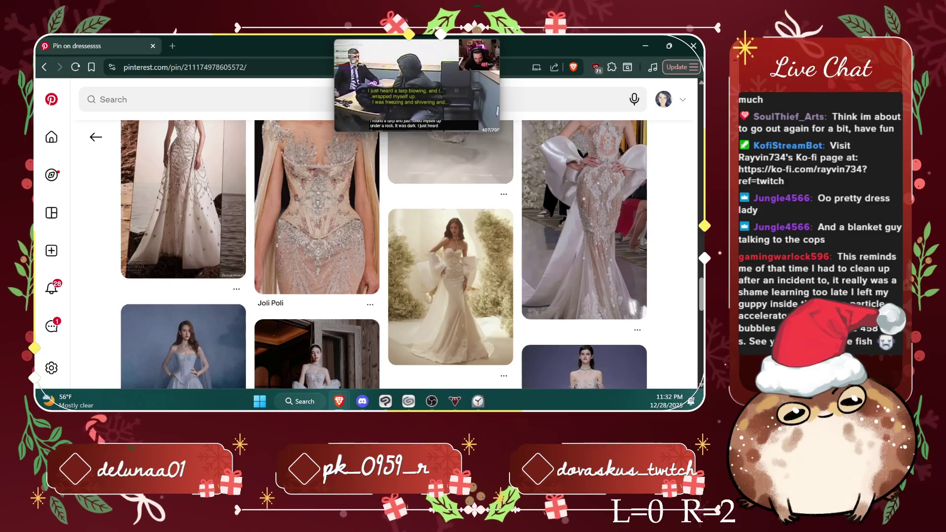
Step: Return to the previous Fashion 2 pin and scroll down through its related pins
left_click(95, 137)
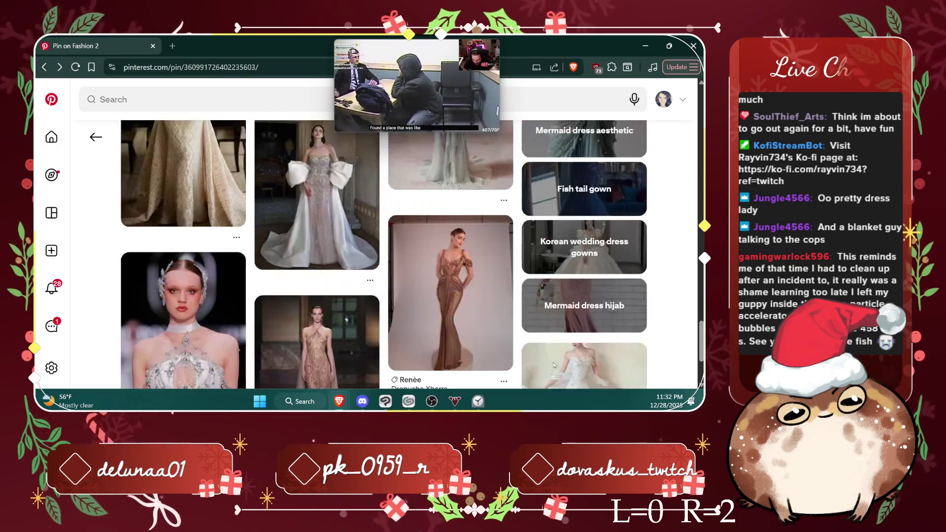
scroll(387, 222, "down", 2)
scroll(404, 215, "down", 2)
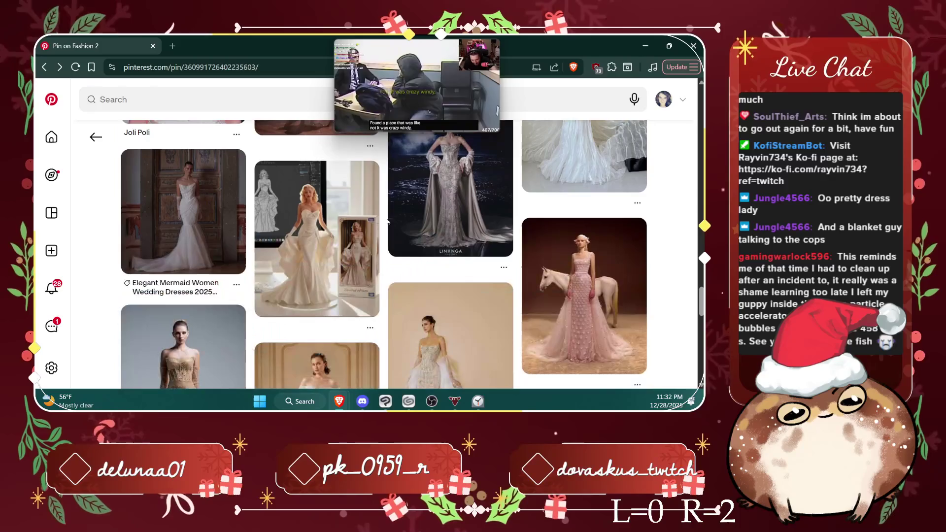
scroll(422, 209, "down", 2)
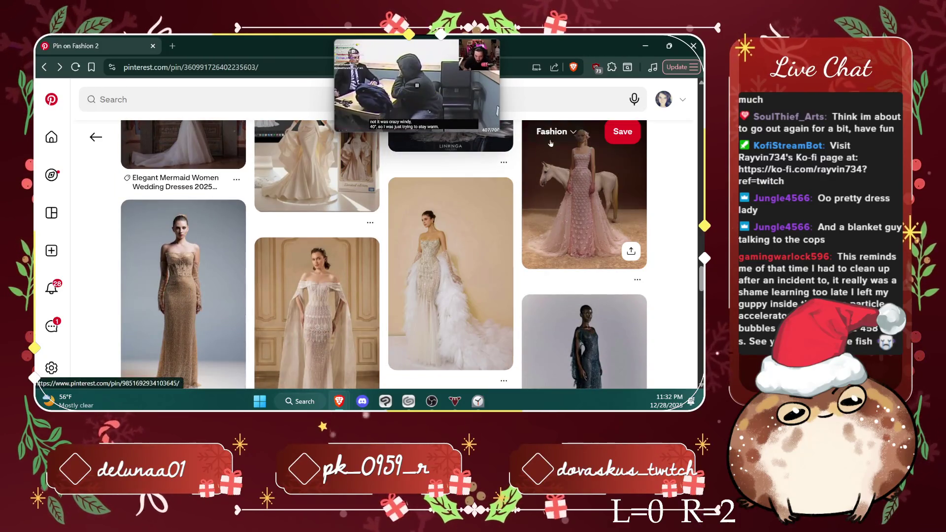
scroll(551, 146, "down", 2)
scroll(550, 143, "down", 3)
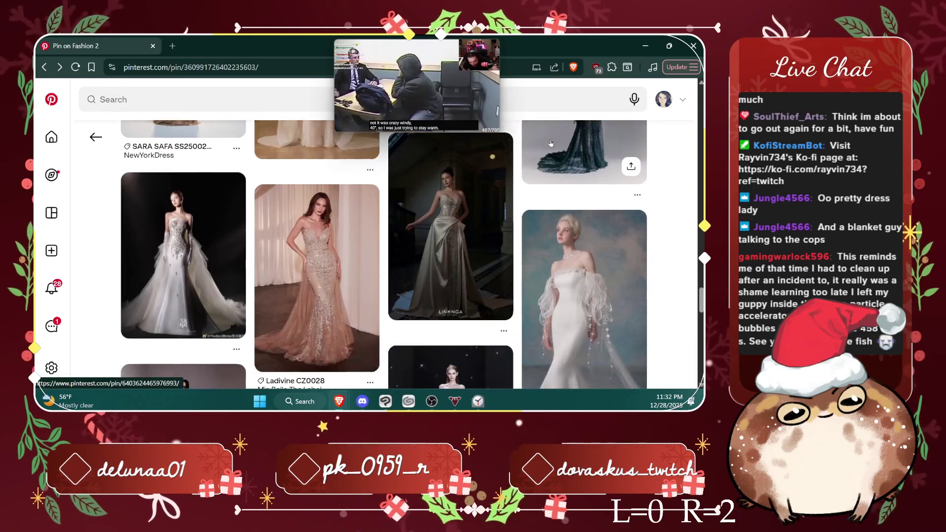
scroll(550, 143, "down", 3)
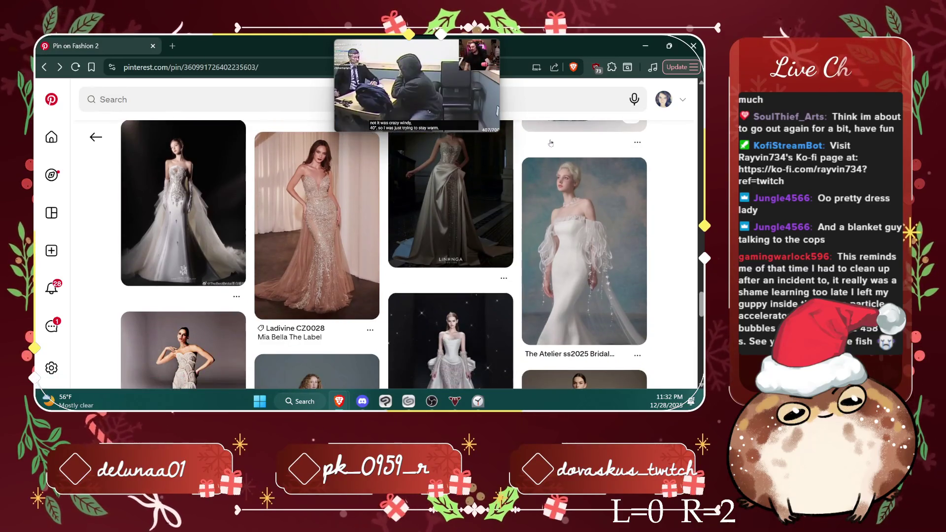
scroll(510, 199, "down", 1)
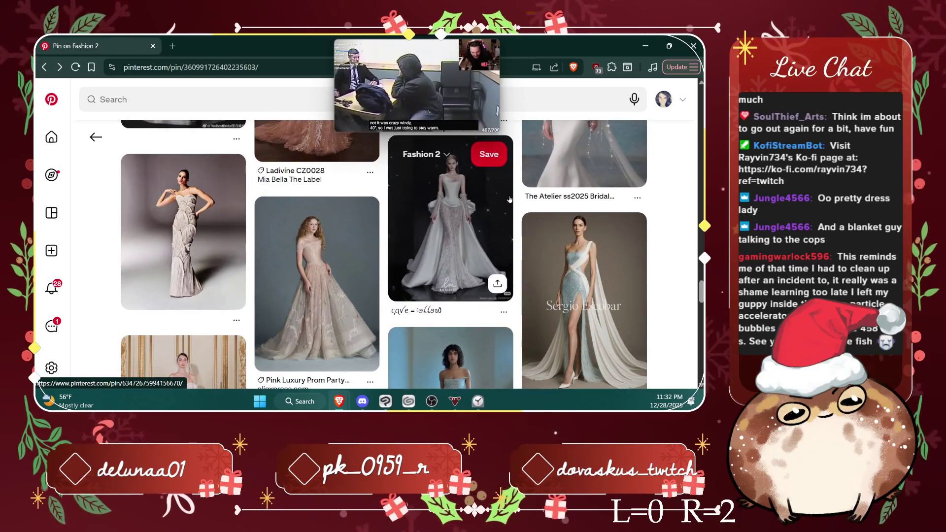
scroll(509, 199, "down", 4)
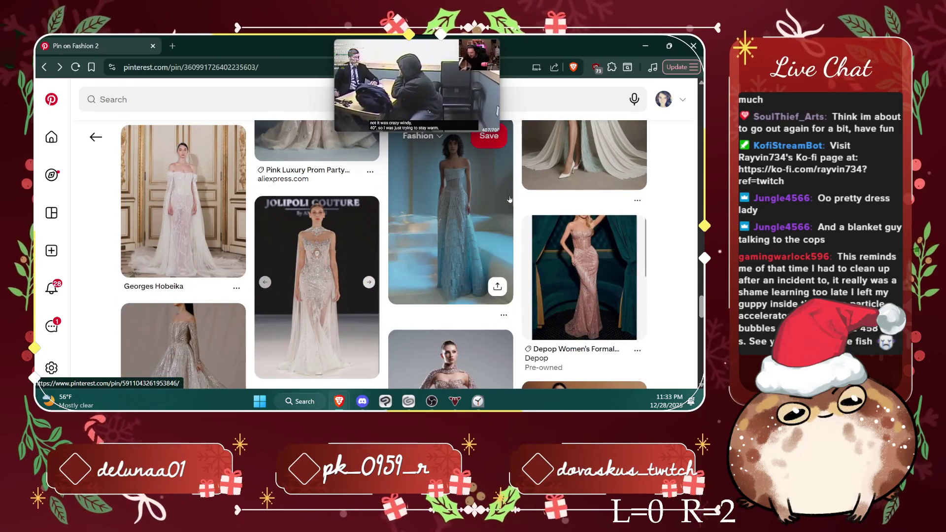
scroll(509, 199, "down", 2)
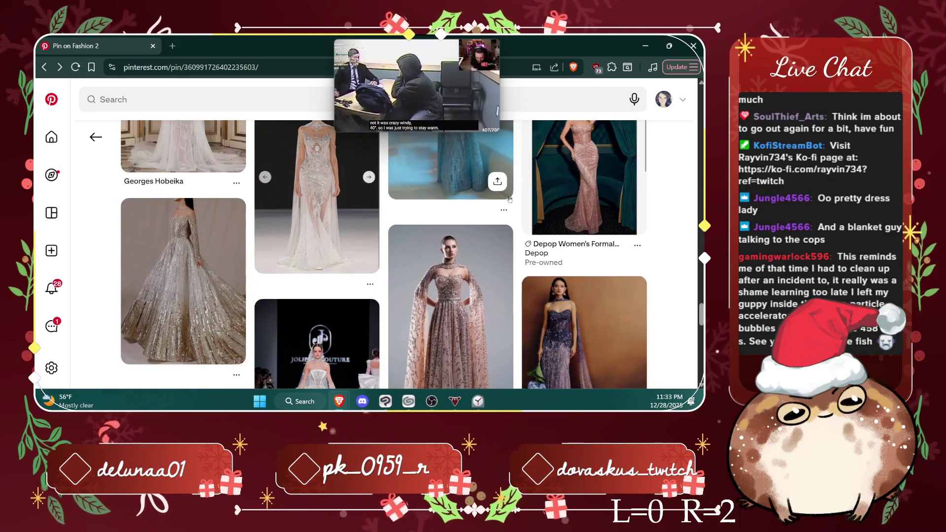
scroll(510, 199, "down", 2)
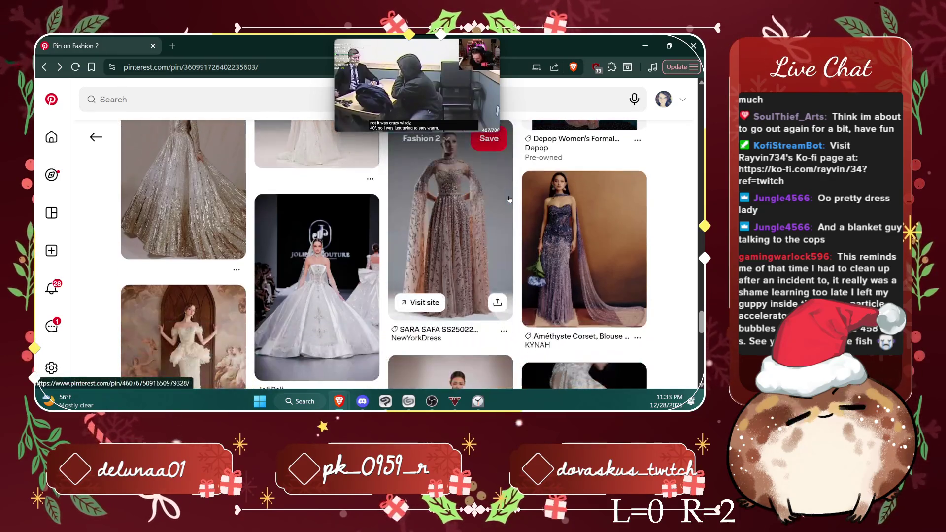
scroll(509, 199, "down", 2)
scroll(510, 199, "down", 1)
scroll(510, 200, "down", 1)
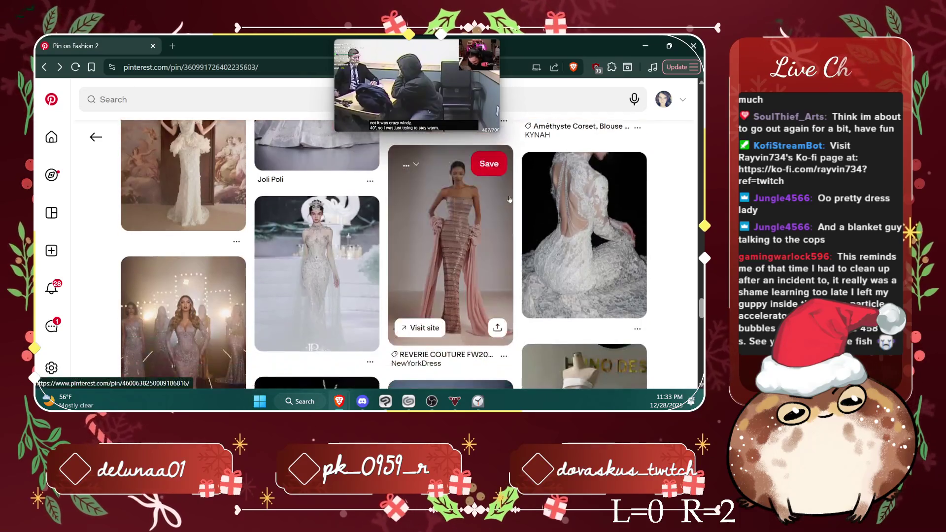
scroll(510, 199, "down", 2)
scroll(509, 199, "down", 3)
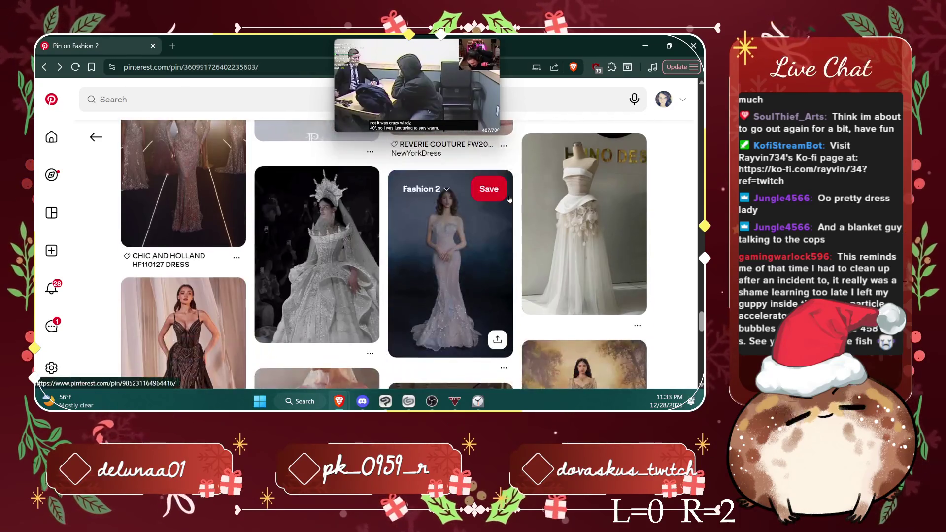
scroll(510, 199, "down", 1)
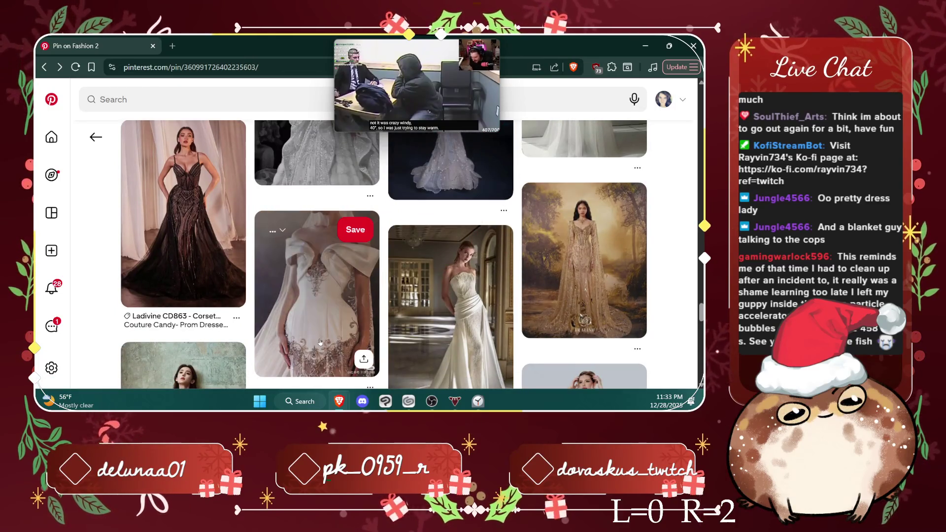
Step: Save the white off-shoulder gown with silver embroidery to the Fashion 2 board
left_click(303, 230)
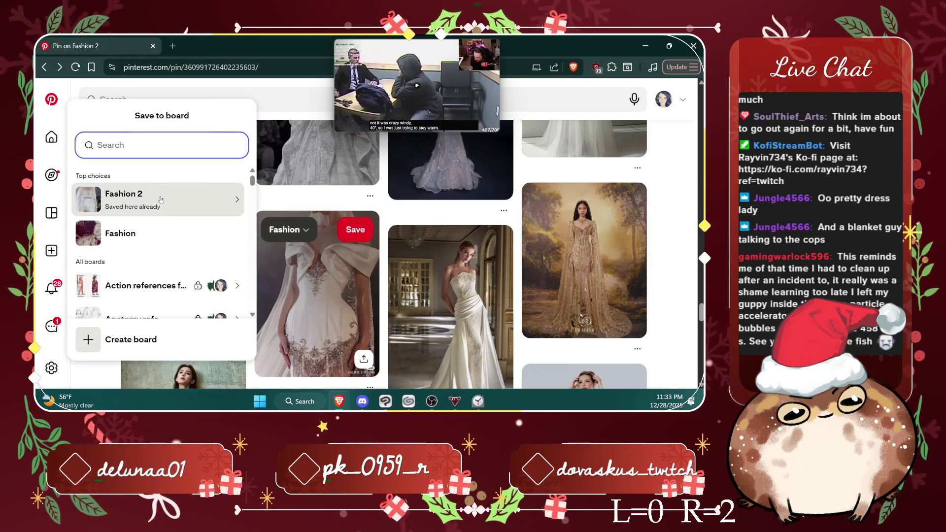
left_click(119, 197)
left_click(111, 169)
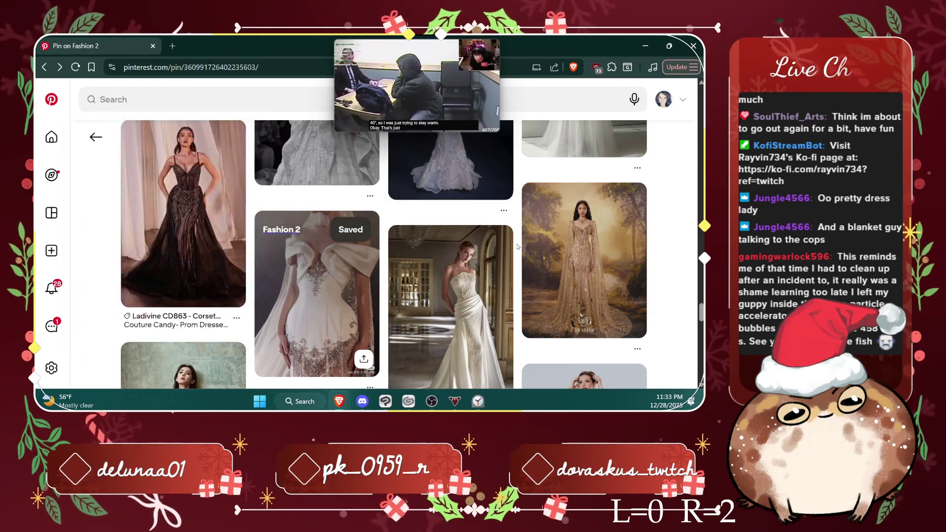
scroll(517, 246, "down", 5)
scroll(517, 247, "down", 3)
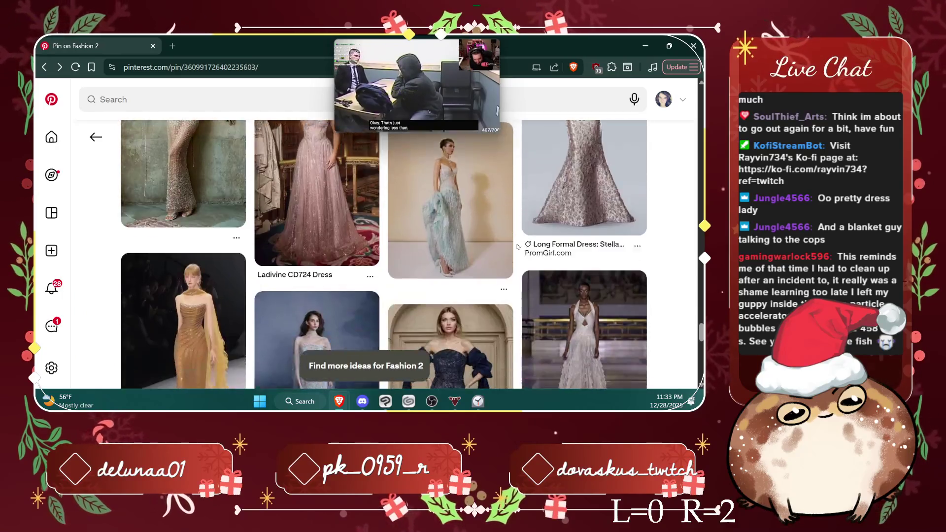
scroll(517, 246, "down", 3)
scroll(517, 247, "down", 3)
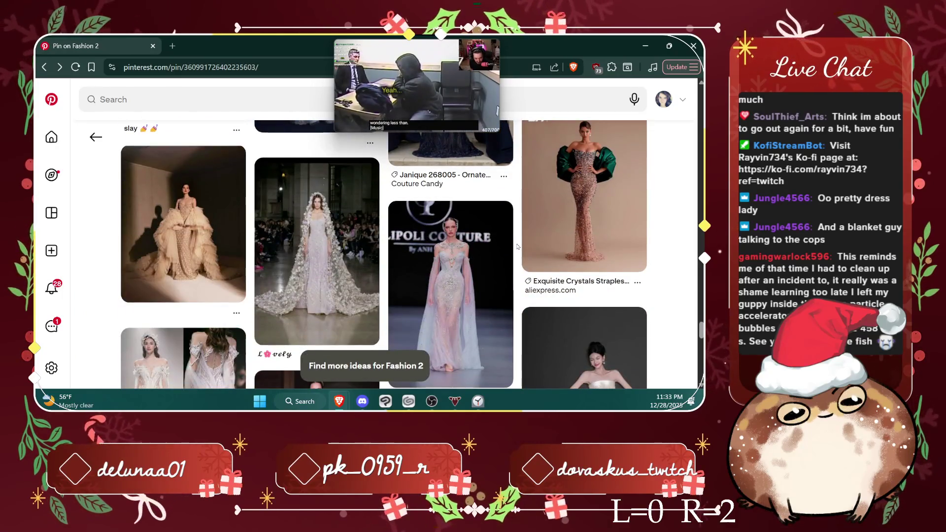
scroll(517, 246, "down", 2)
scroll(517, 247, "down", 1)
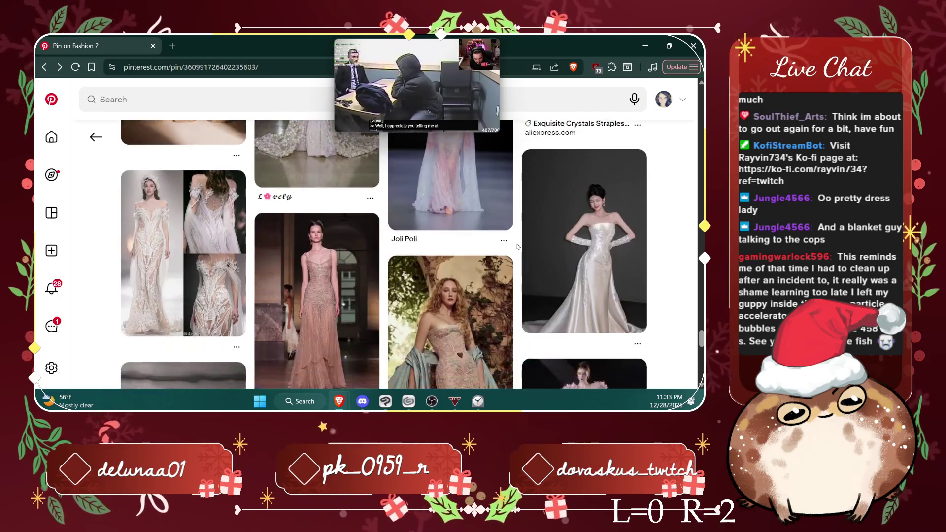
scroll(518, 246, "down", 1)
scroll(517, 247, "down", 1)
scroll(517, 247, "down", 1)
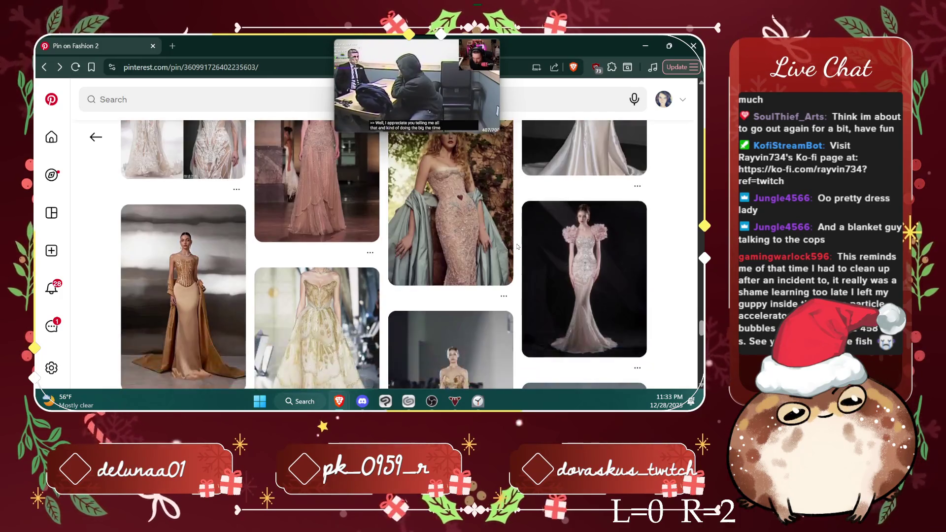
scroll(517, 246, "down", 1)
scroll(518, 246, "down", 1)
Step: Open the JoliPoli gold runway gown pin and zoom into its bodice at full size
scroll(517, 246, "down", 1)
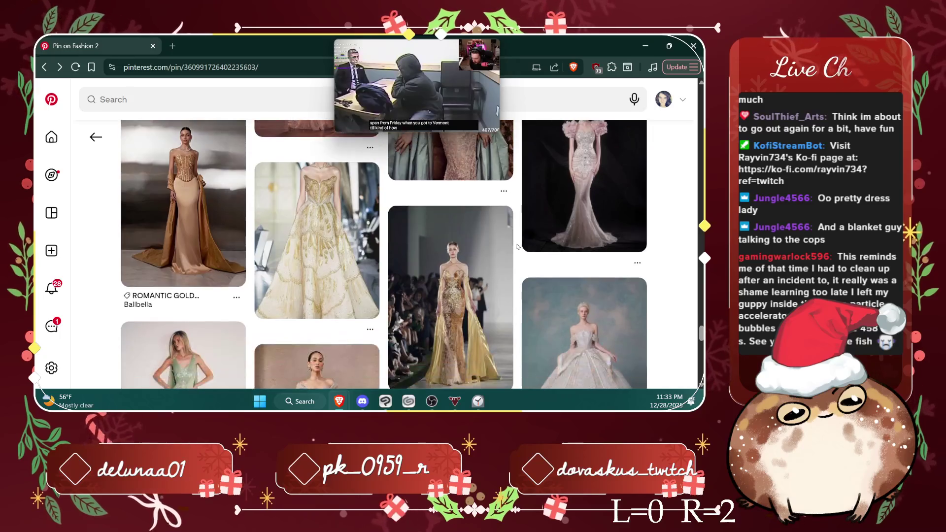
left_click(507, 247)
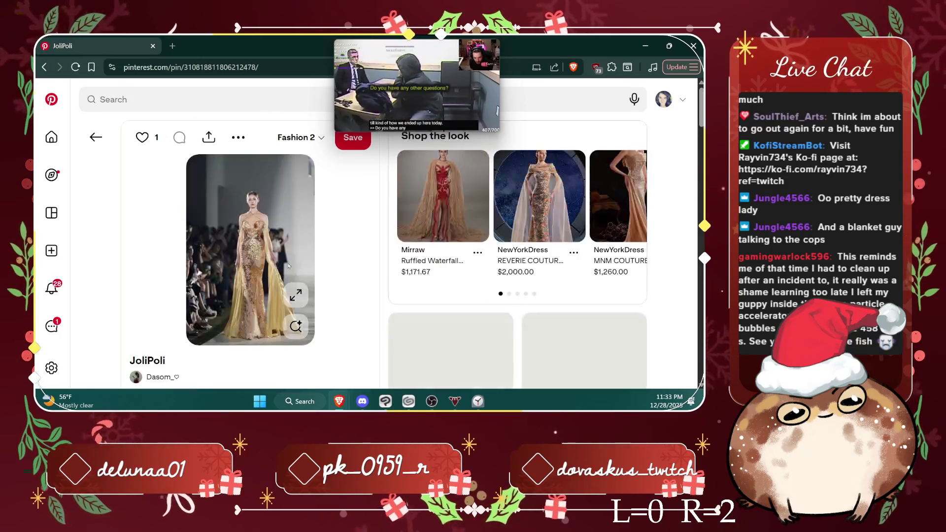
left_click(291, 295)
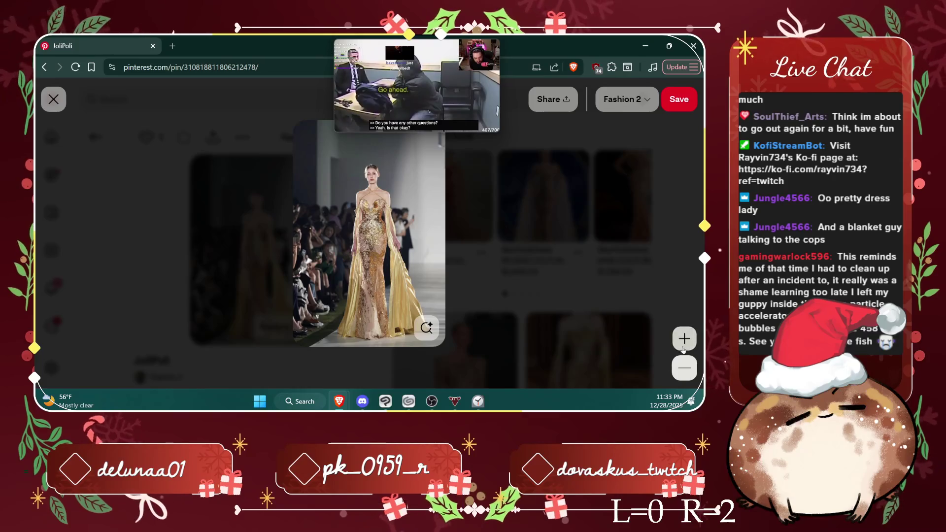
left_click(684, 347)
mouse_move(458, 228)
left_mouse_down()
mouse_move(470, 352)
mouse_move(181, 179)
left_mouse_up()
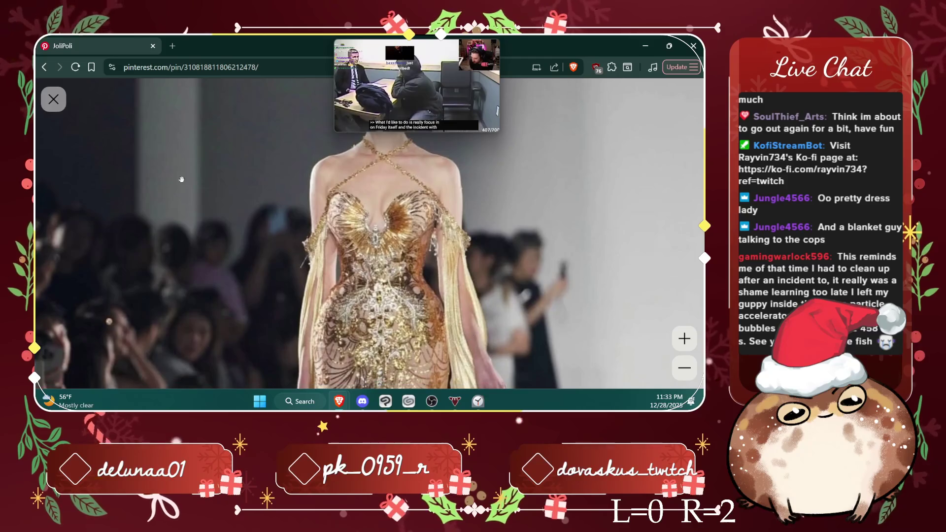
Step: Close the enlarged gold gown image and move down the pin page
left_click(58, 110)
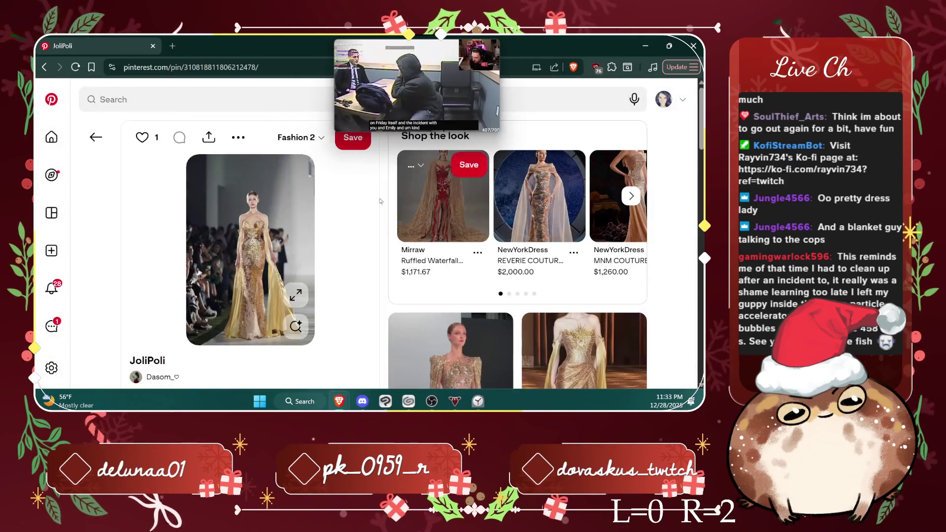
scroll(444, 187, "down", 1)
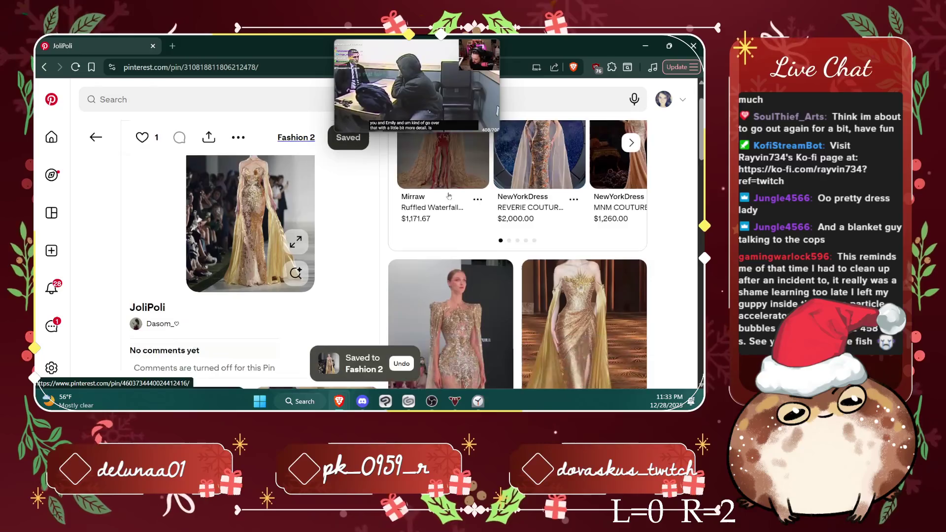
scroll(449, 196, "down", 2)
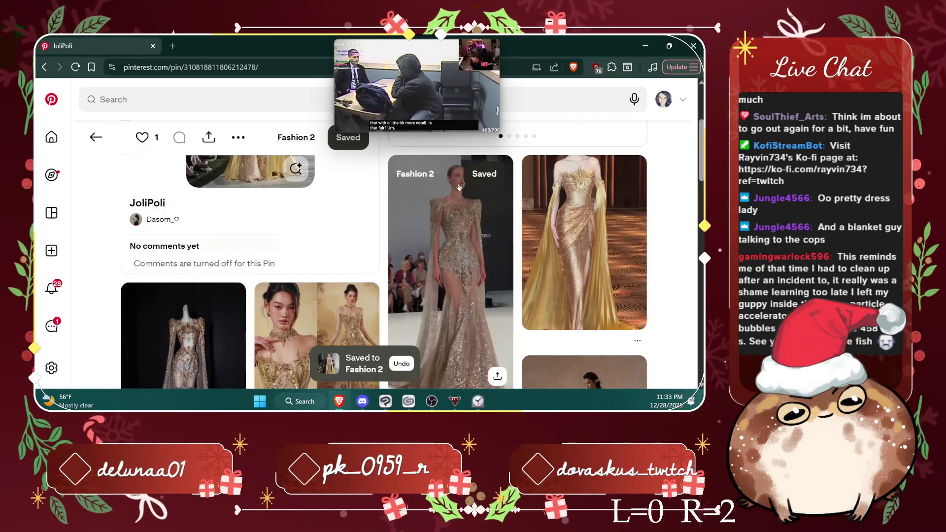
left_click_drag(326, 221, 279, 269)
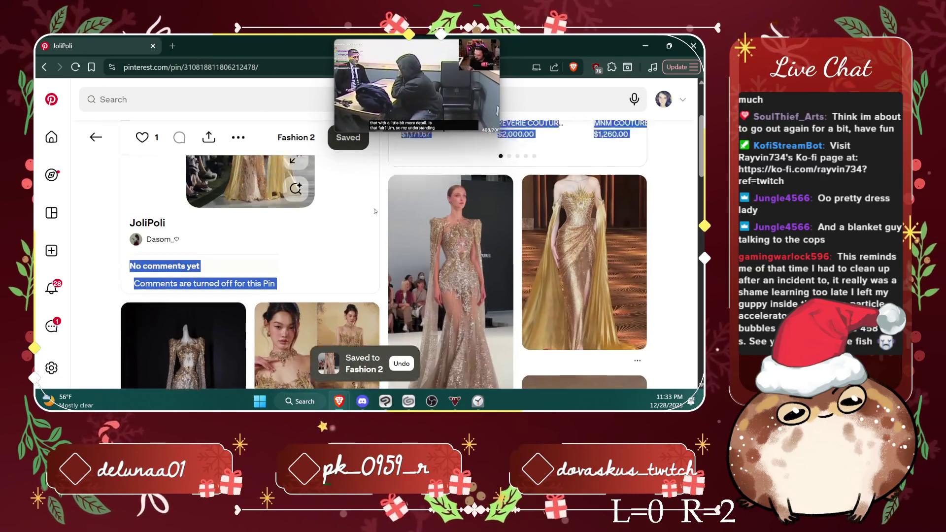
scroll(375, 212, "down", 4)
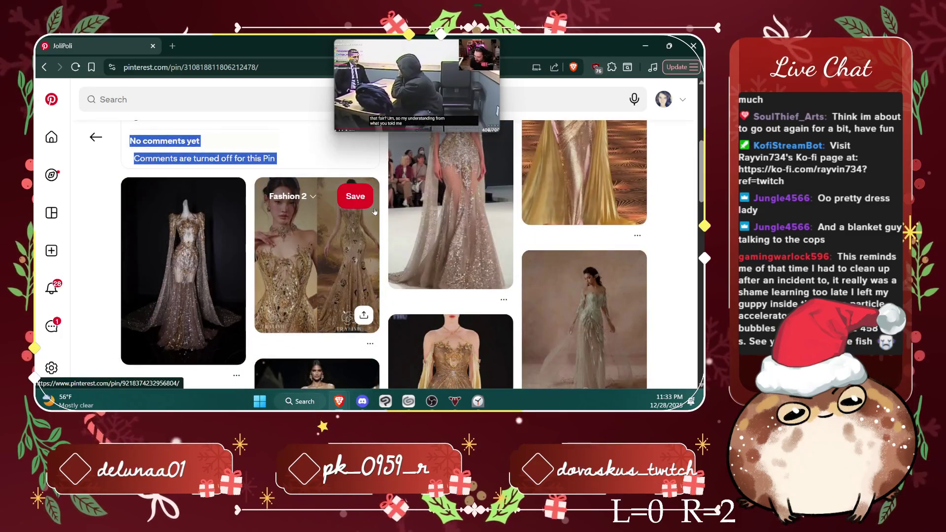
scroll(375, 212, "down", 1)
scroll(375, 212, "down", 1)
scroll(375, 212, "down", 1)
scroll(375, 212, "down", 1)
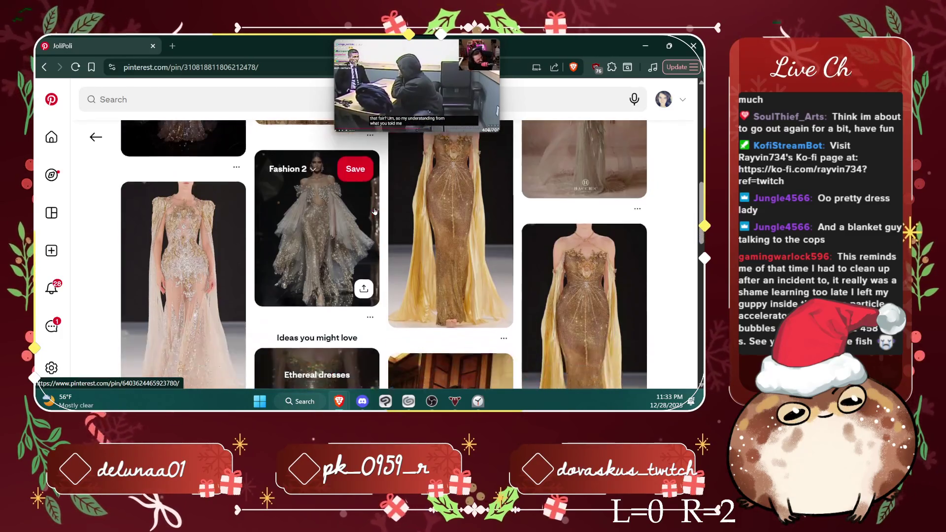
scroll(374, 212, "down", 2)
scroll(375, 212, "down", 3)
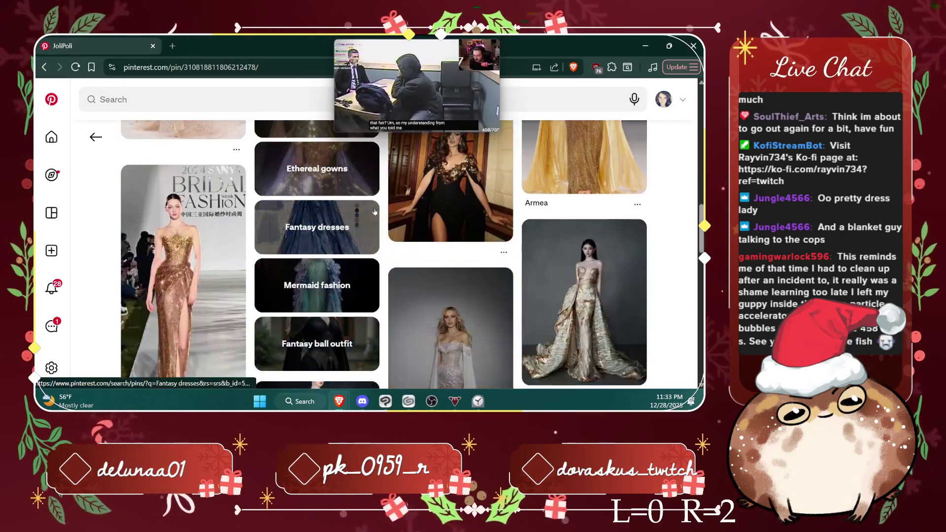
scroll(374, 212, "down", 2)
scroll(375, 211, "down", 1)
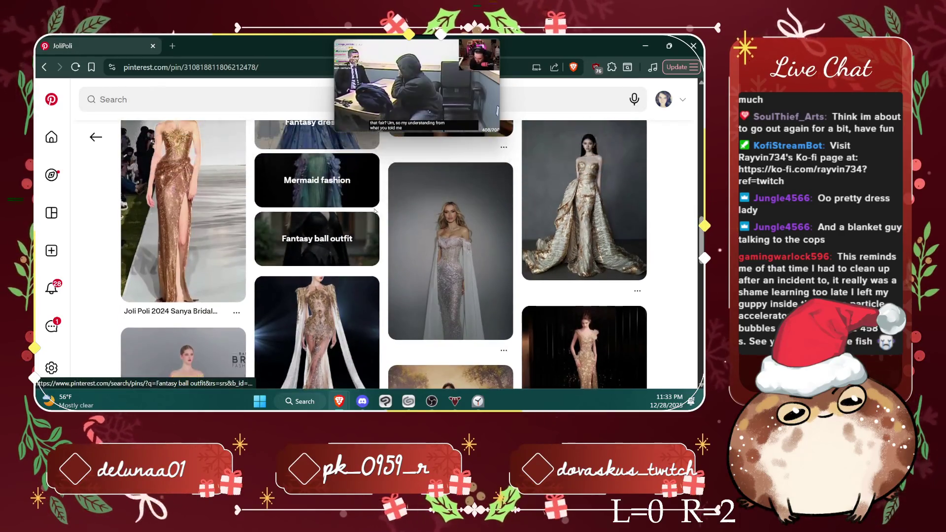
scroll(375, 211, "down", 2)
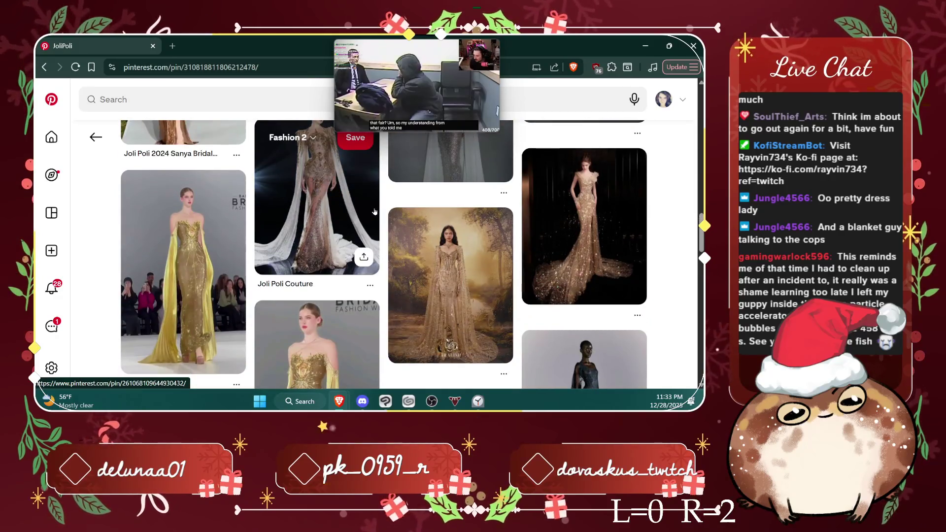
scroll(374, 211, "down", 3)
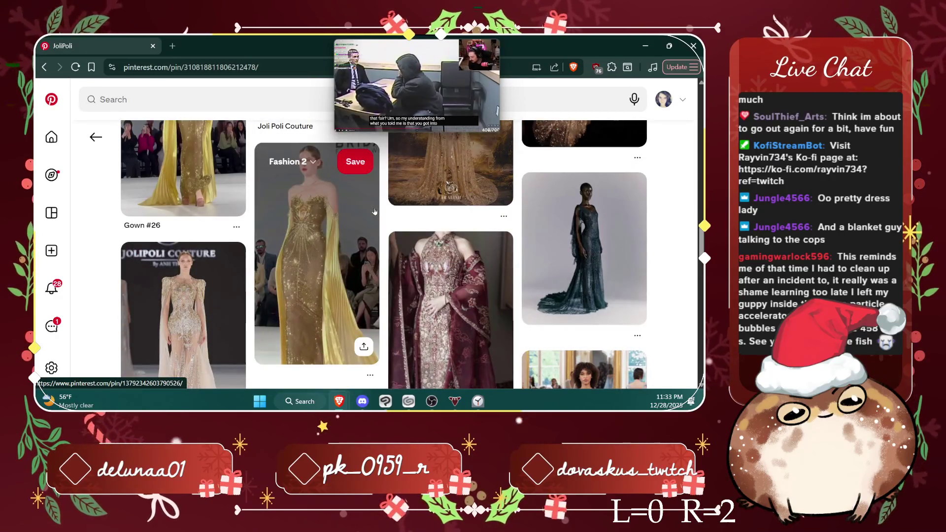
scroll(375, 212, "down", 3)
scroll(375, 212, "down", 2)
scroll(374, 212, "down", 1)
scroll(374, 212, "down", 1)
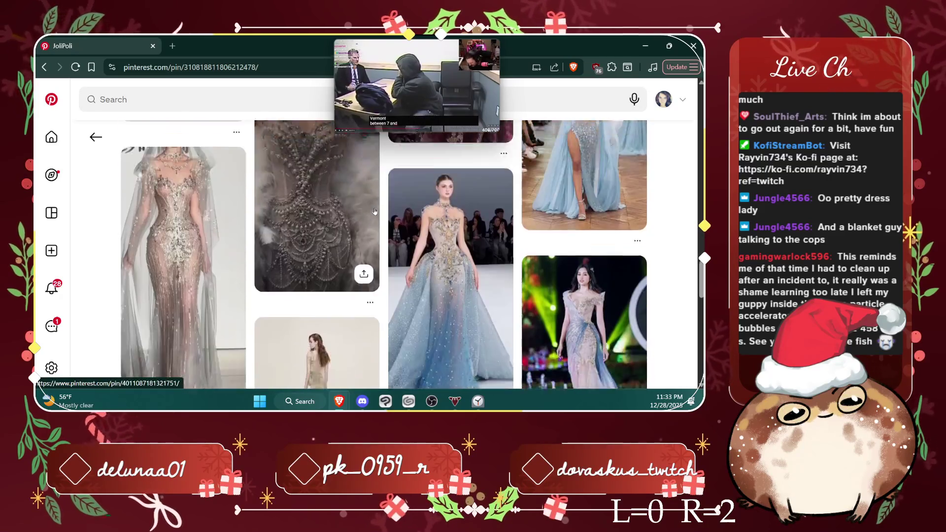
scroll(374, 211, "down", 2)
scroll(424, 298, "down", 2)
scroll(423, 298, "down", 2)
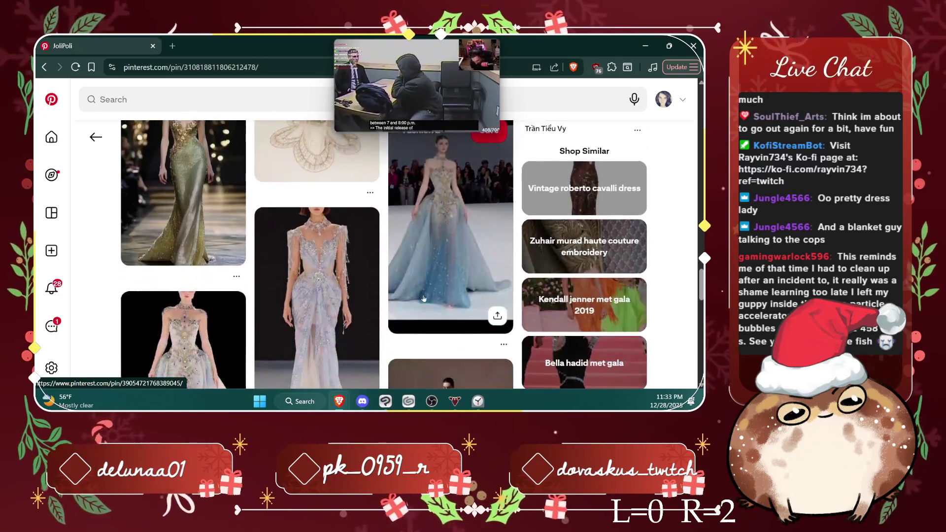
scroll(423, 299, "down", 3)
scroll(423, 298, "down", 2)
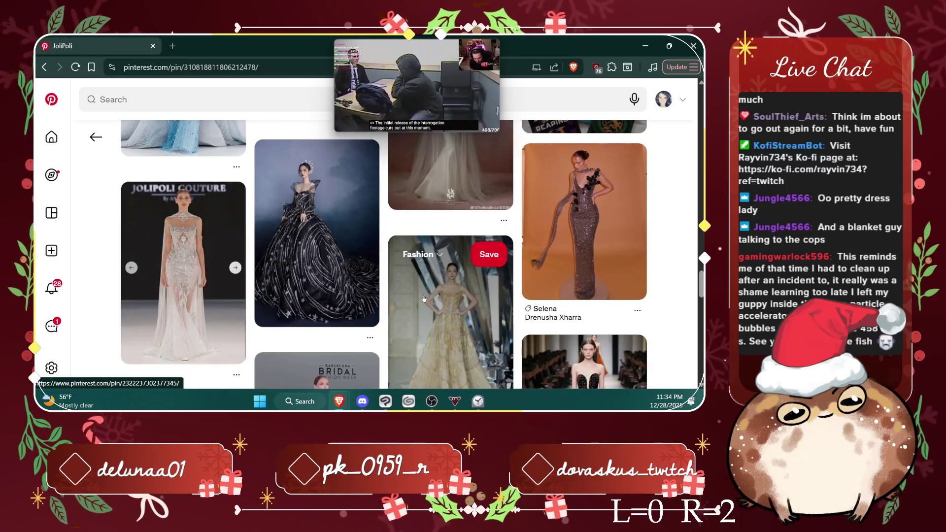
scroll(424, 298, "down", 3)
scroll(423, 298, "down", 3)
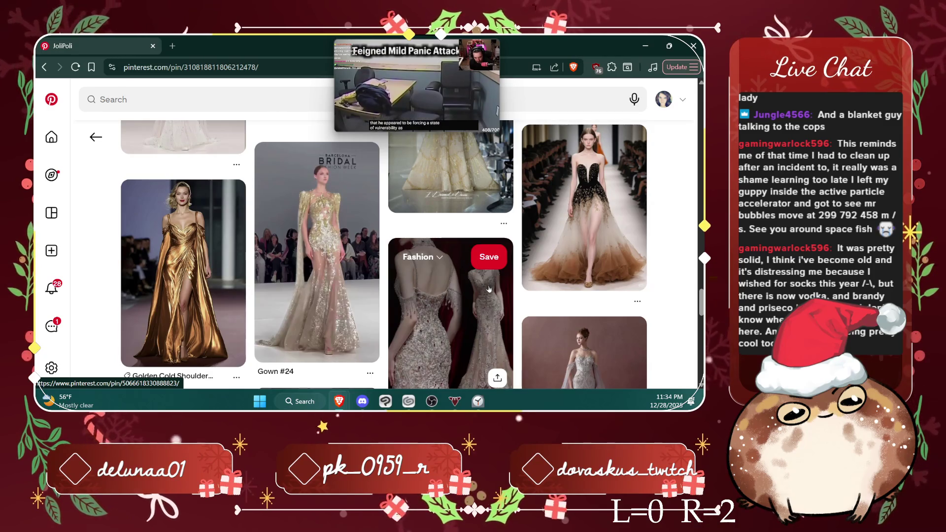
scroll(489, 289, "down", 3)
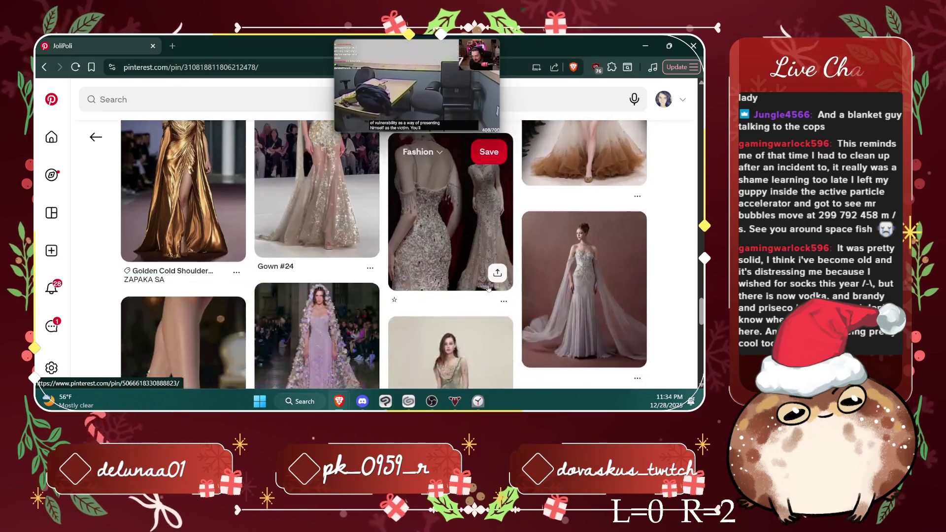
scroll(488, 289, "up", 3)
scroll(488, 289, "down", 3)
scroll(488, 289, "down", 5)
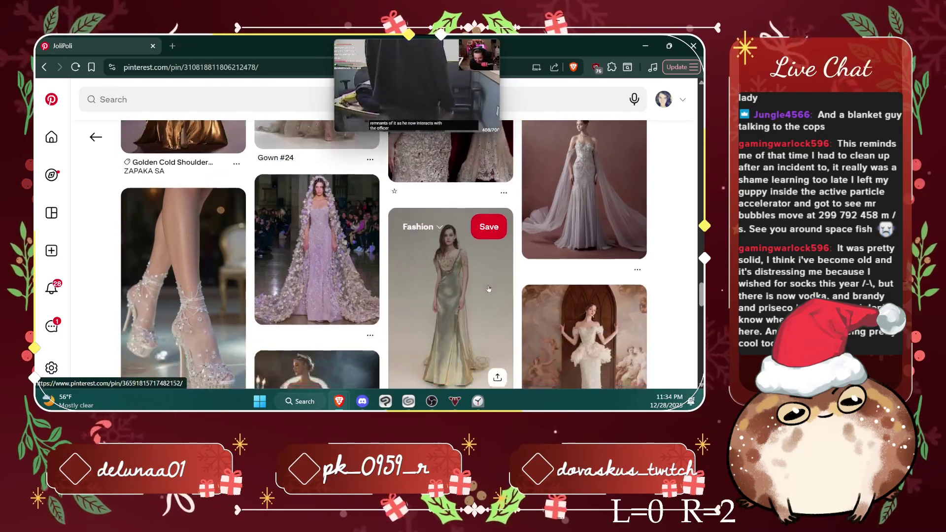
scroll(487, 290, "down", 1)
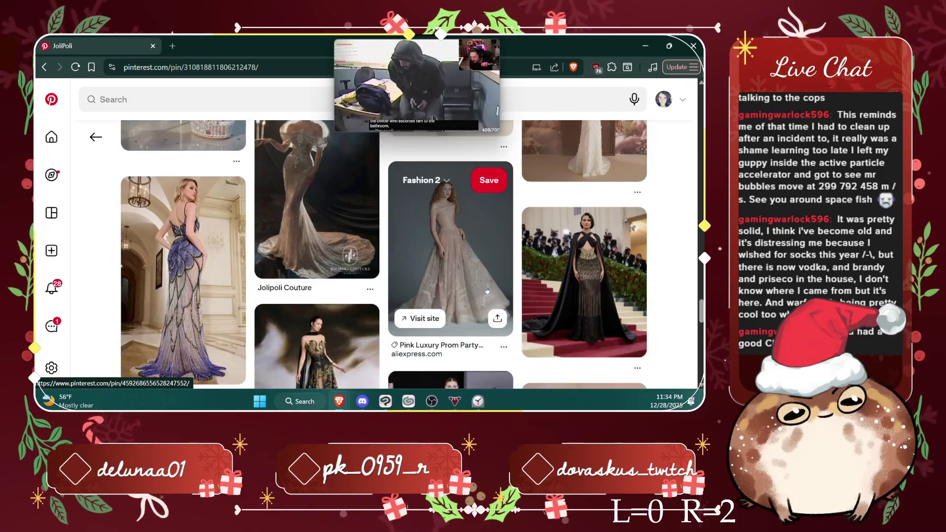
scroll(487, 291, "down", 2)
scroll(487, 291, "down", 2)
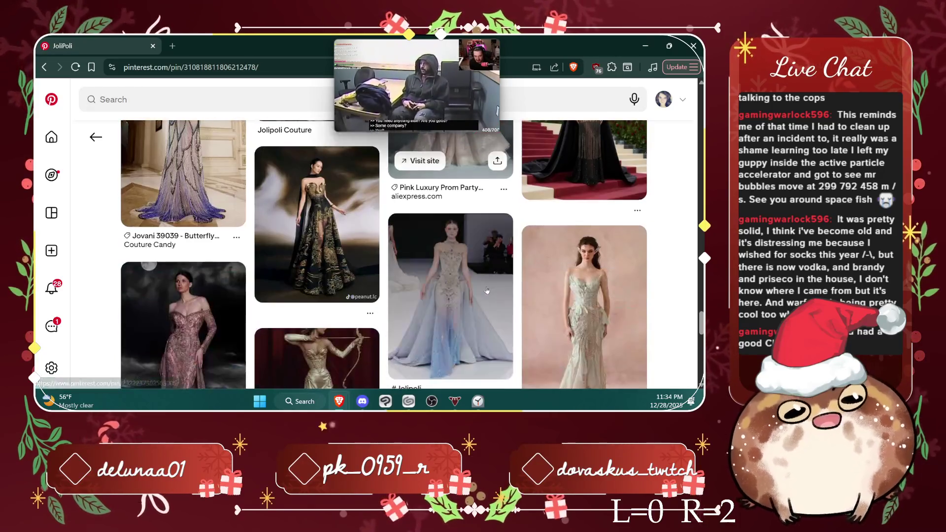
scroll(487, 291, "down", 2)
scroll(487, 291, "down", 2)
scroll(487, 291, "down", 2)
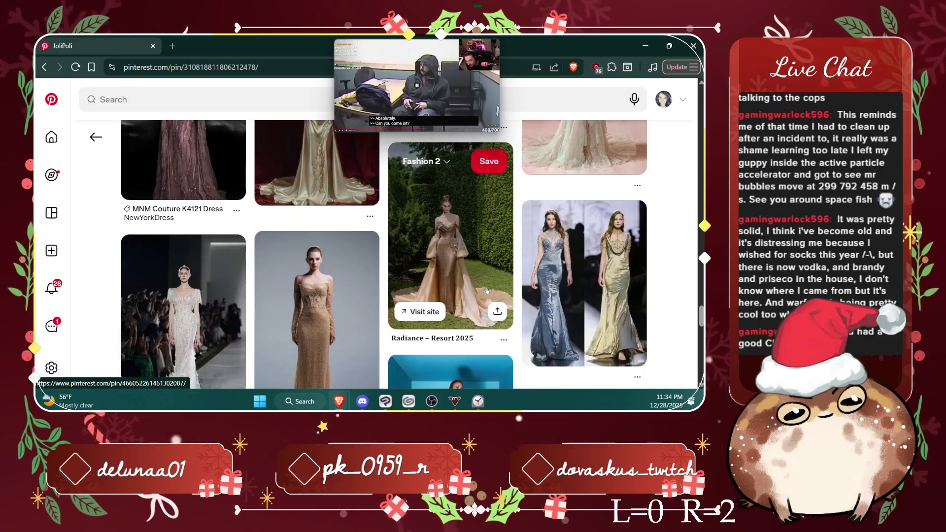
scroll(487, 291, "down", 2)
scroll(487, 291, "down", 2)
scroll(487, 291, "down", 2)
scroll(487, 291, "down", 2)
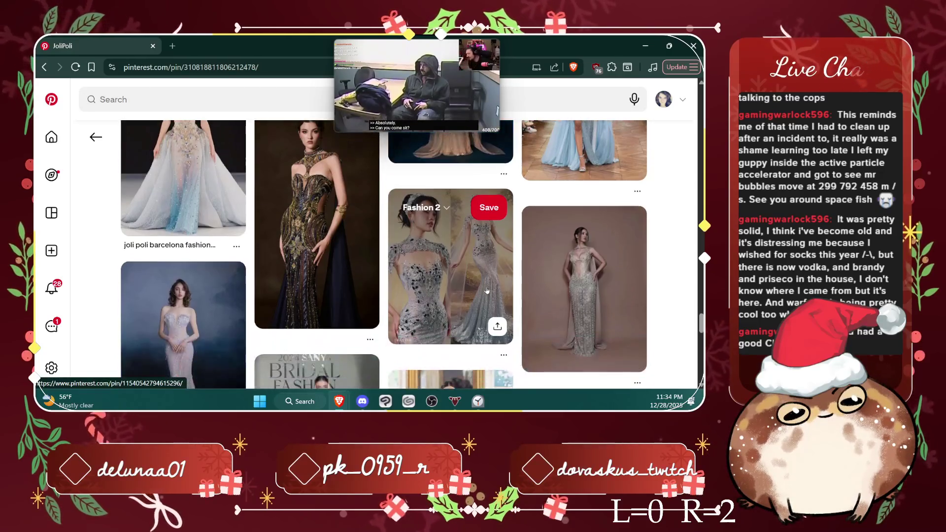
scroll(487, 291, "down", 2)
scroll(487, 291, "down", 2)
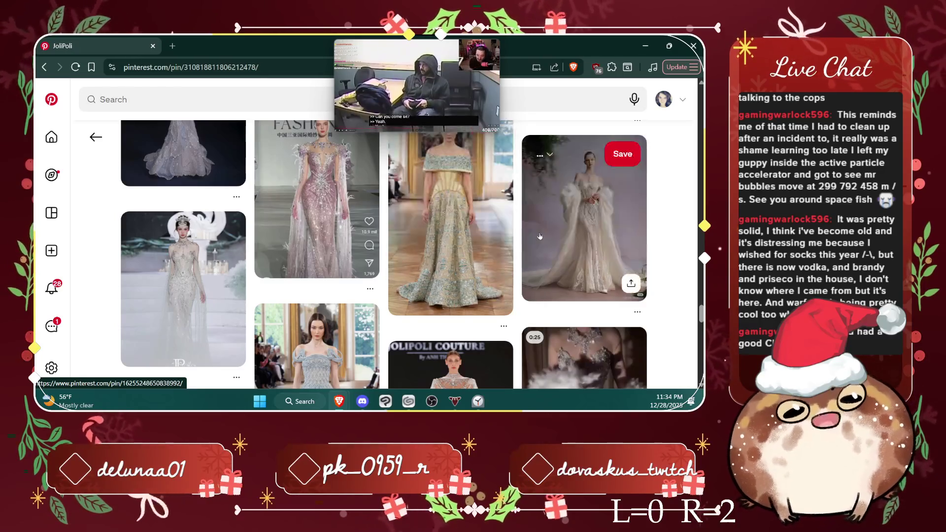
scroll(512, 197, "down", 5)
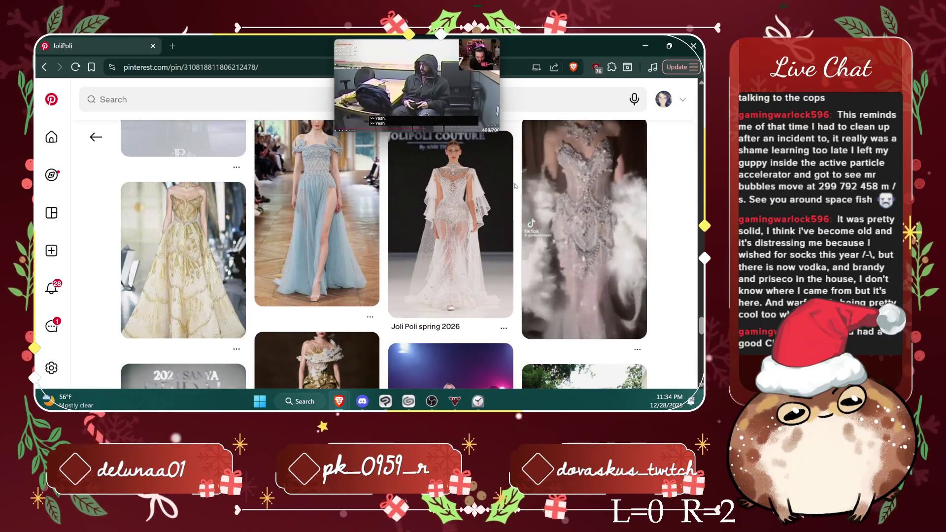
scroll(515, 186, "down", 2)
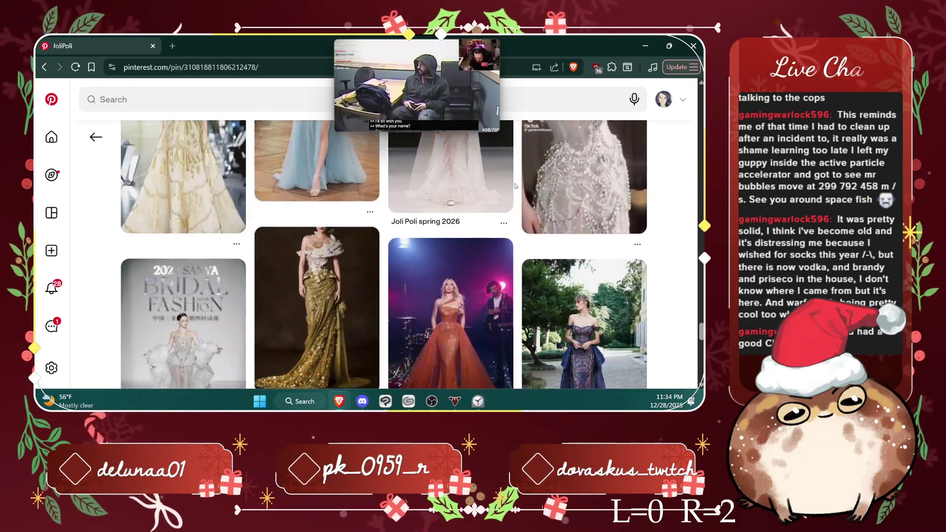
scroll(515, 186, "down", 2)
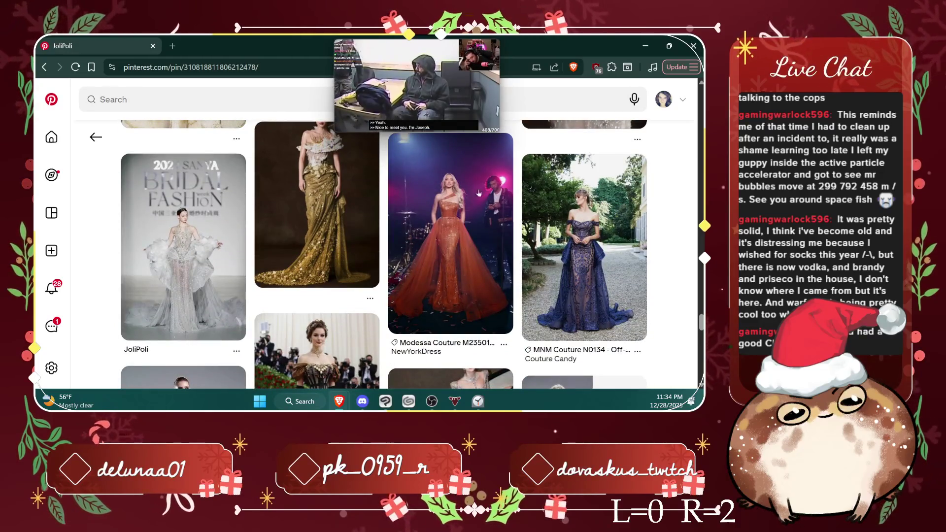
Step: Save the ivory draped gown pin from the related grid to Fashion 2
mouse_move(195, 226)
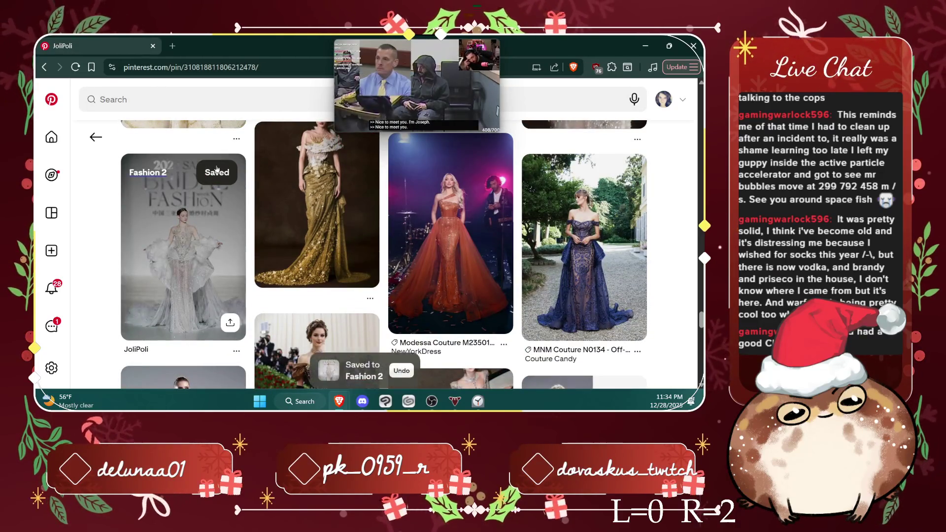
scroll(216, 169, "down", 2)
scroll(217, 169, "down", 1)
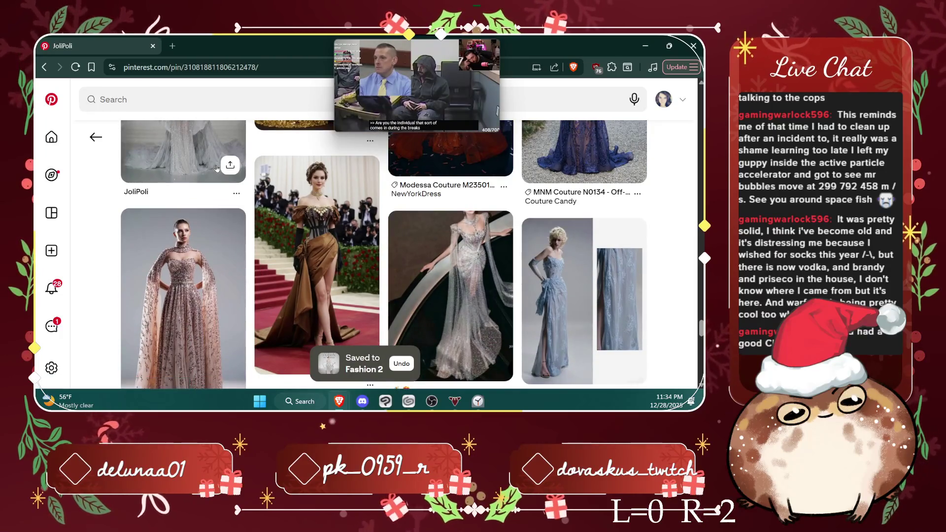
scroll(217, 169, "down", 1)
scroll(217, 169, "down", 3)
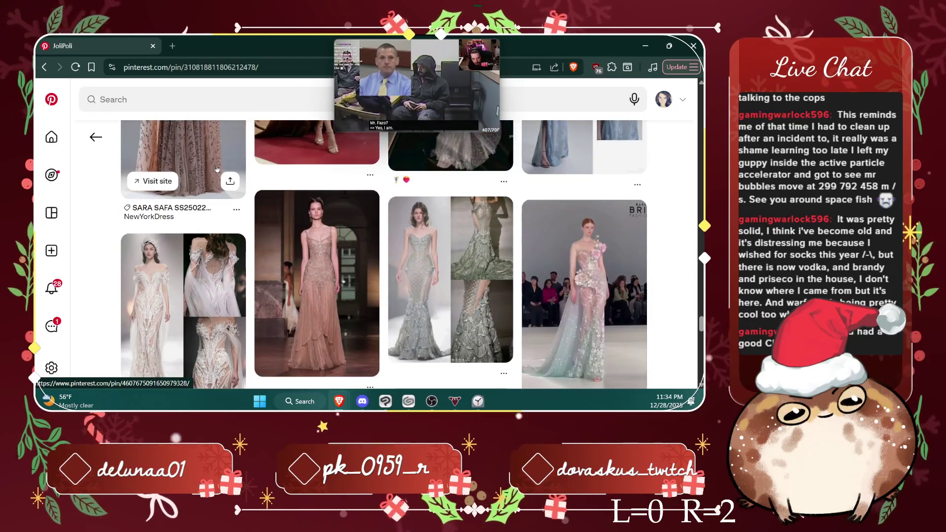
scroll(217, 169, "down", 1)
scroll(217, 169, "down", 4)
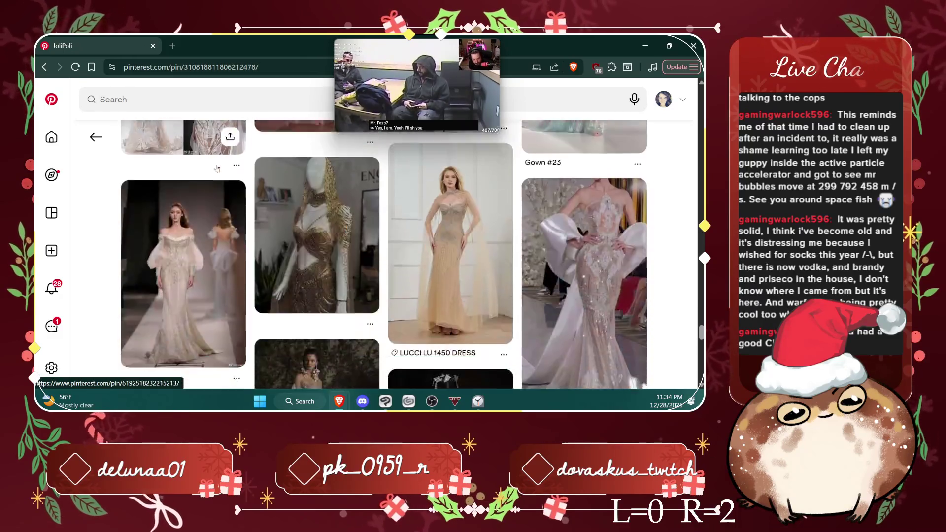
scroll(217, 169, "down", 2)
scroll(217, 169, "down", 1)
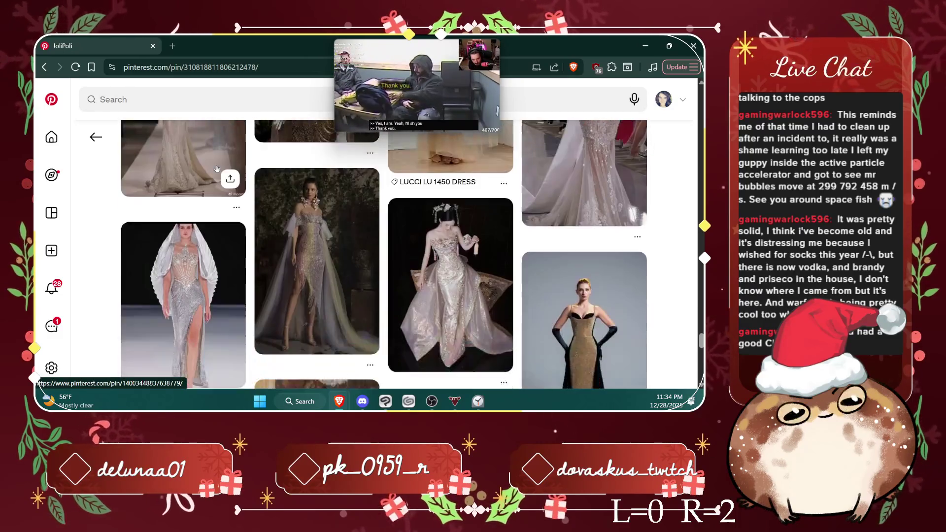
scroll(217, 169, "down", 1)
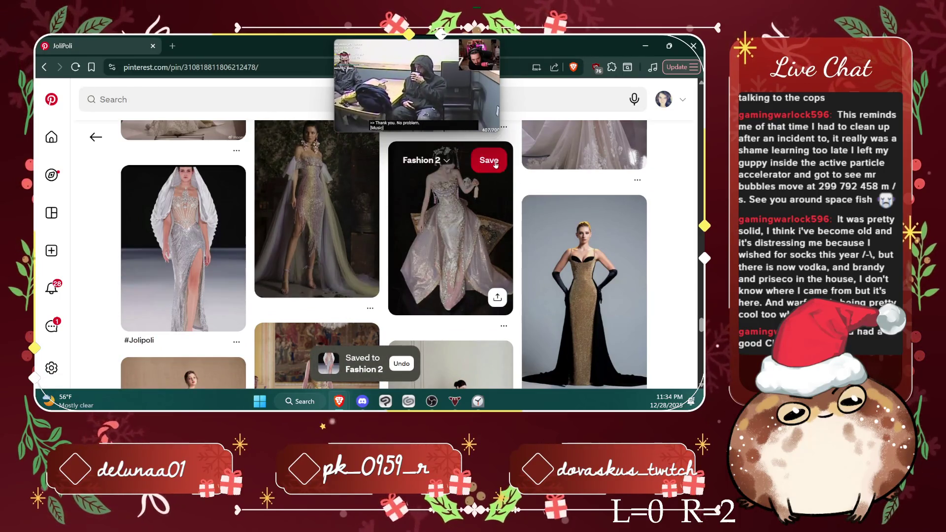
left_click(486, 161)
Step: Browse further through the related bridal gown pins, then go back to the saved pin's page
scroll(414, 189, "down", 3)
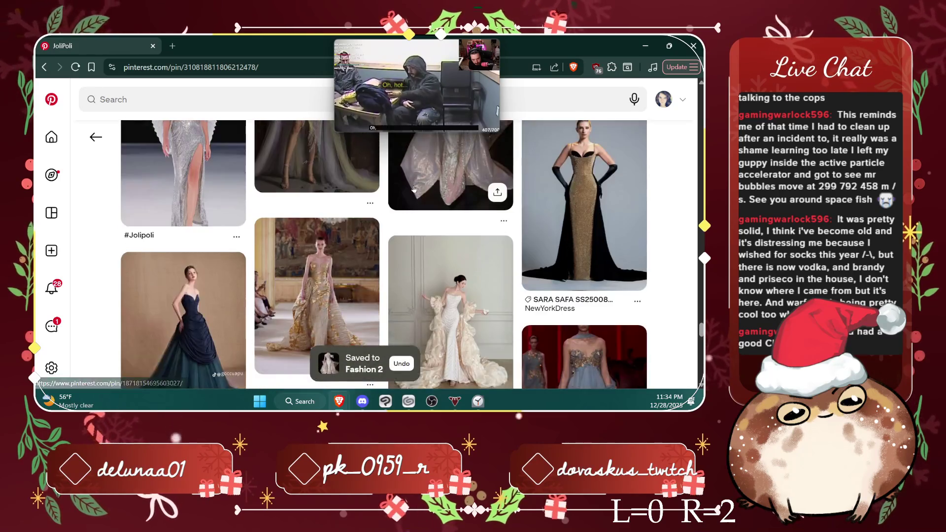
scroll(413, 189, "down", 2)
scroll(414, 189, "down", 2)
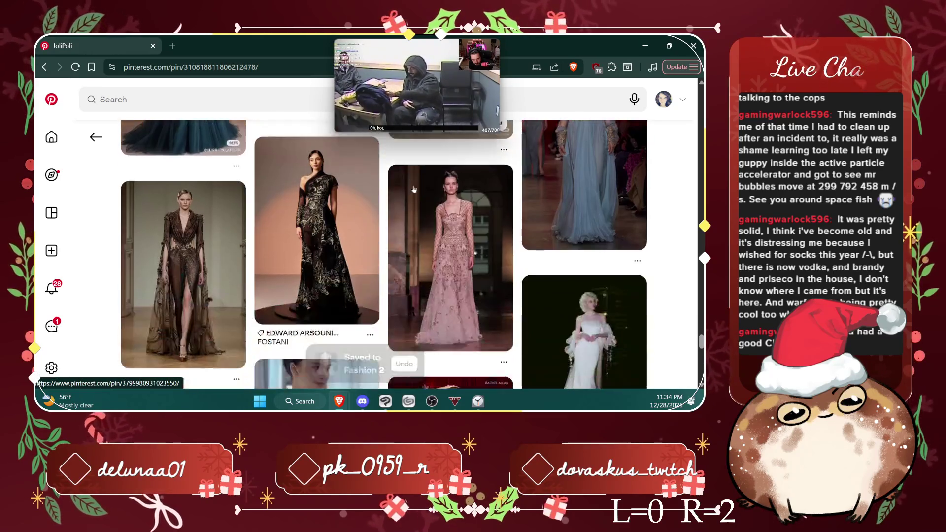
scroll(414, 188, "down", 3)
scroll(414, 188, "down", 2)
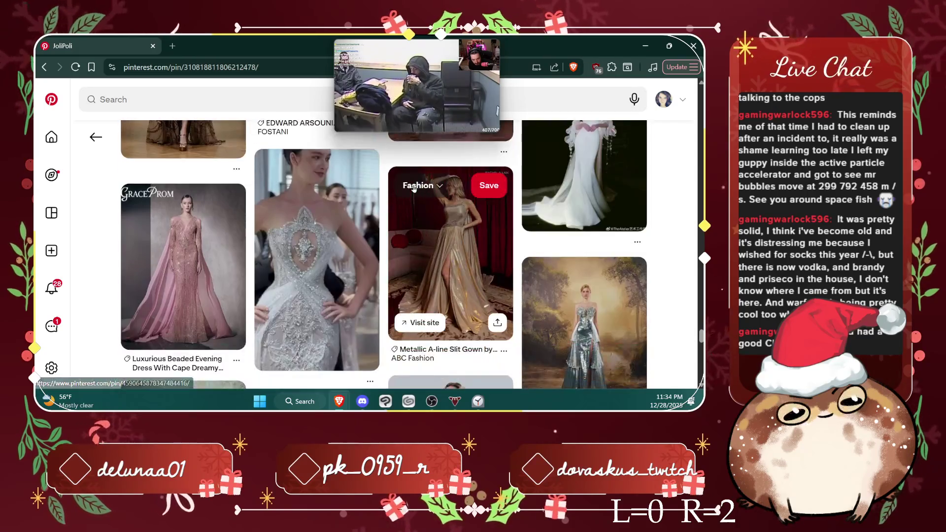
scroll(414, 189, "down", 2)
scroll(414, 189, "down", 2)
scroll(414, 189, "down", 2)
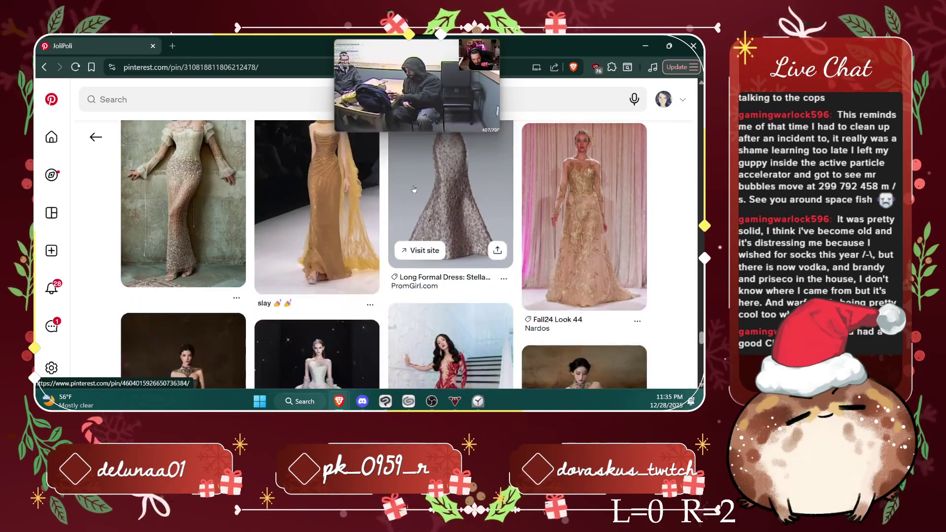
scroll(414, 188, "down", 2)
scroll(414, 189, "down", 2)
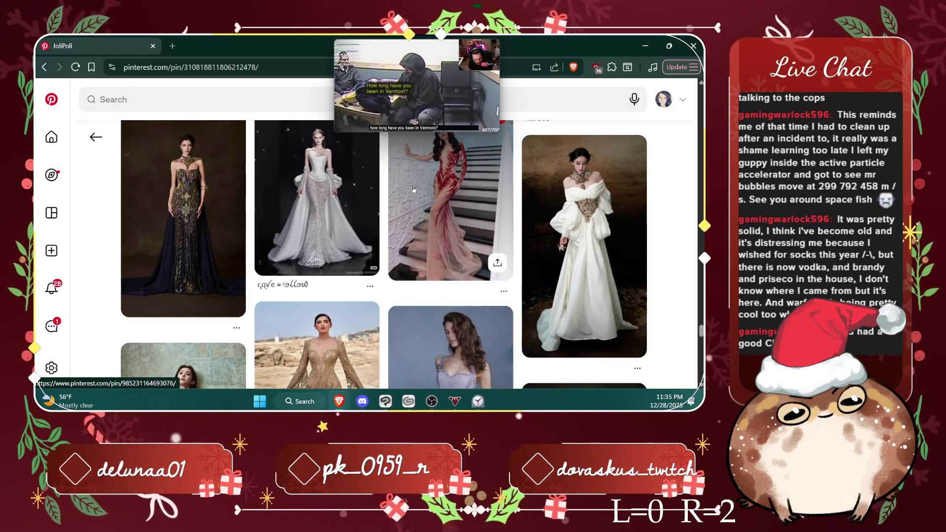
scroll(414, 189, "down", 2)
scroll(414, 189, "down", 1)
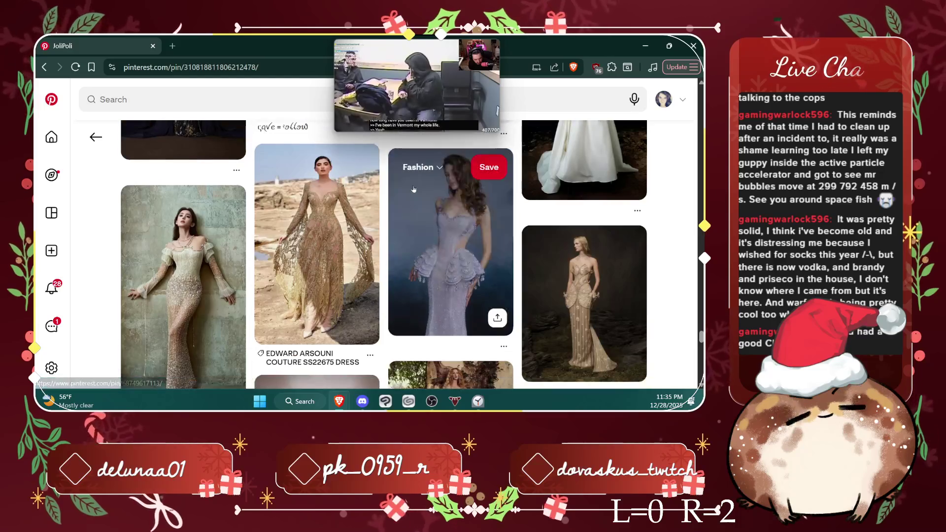
scroll(314, 180, "down", 3)
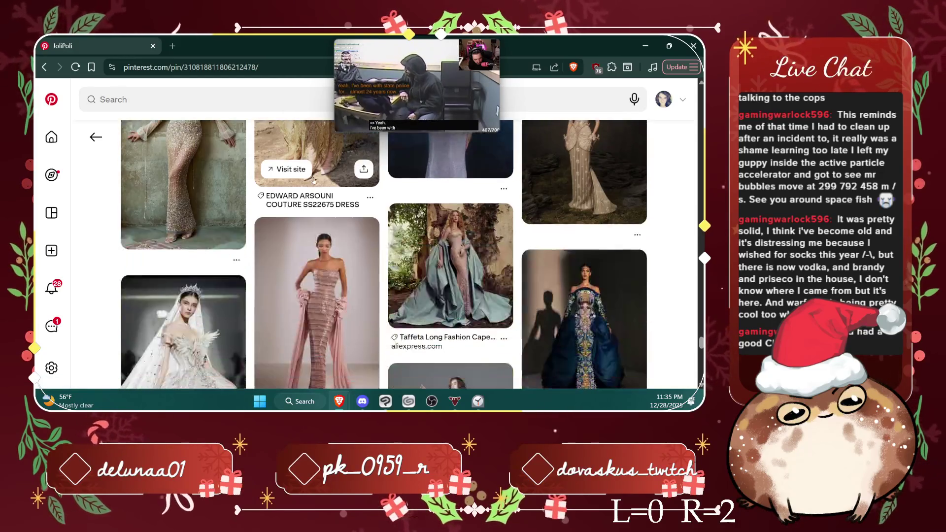
scroll(314, 181, "down", 2)
scroll(314, 180, "down", 3)
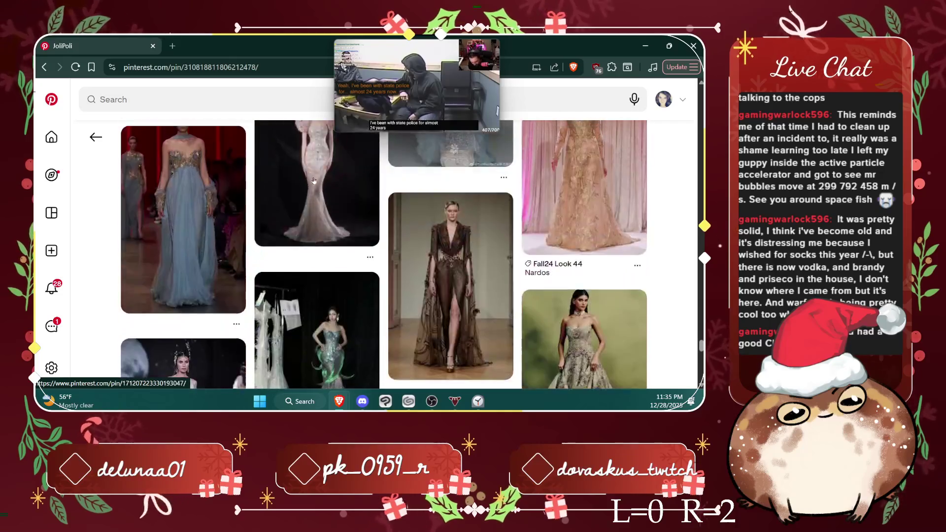
scroll(314, 180, "down", 2)
scroll(314, 180, "down", 3)
scroll(314, 180, "down", 3)
scroll(314, 180, "down", 3)
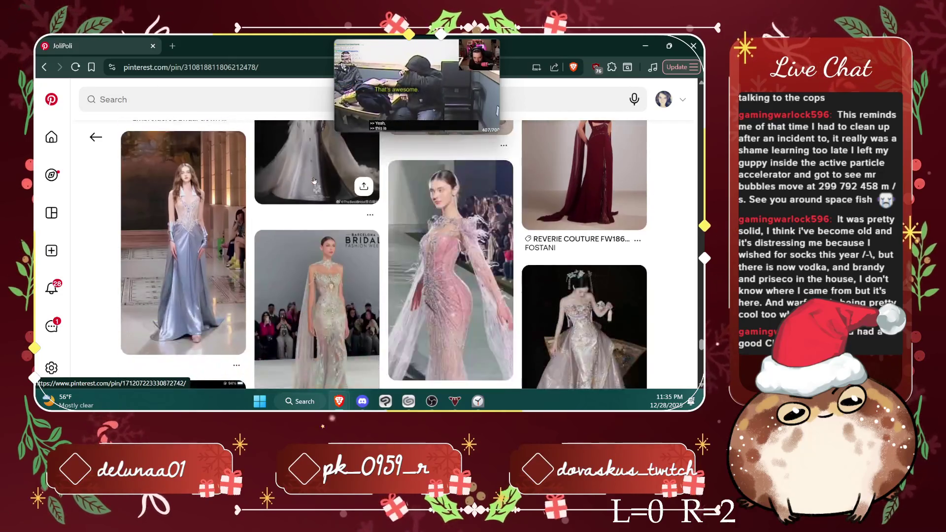
scroll(314, 180, "down", 2)
scroll(314, 180, "down", 3)
scroll(314, 180, "down", 3)
scroll(314, 180, "down", 3)
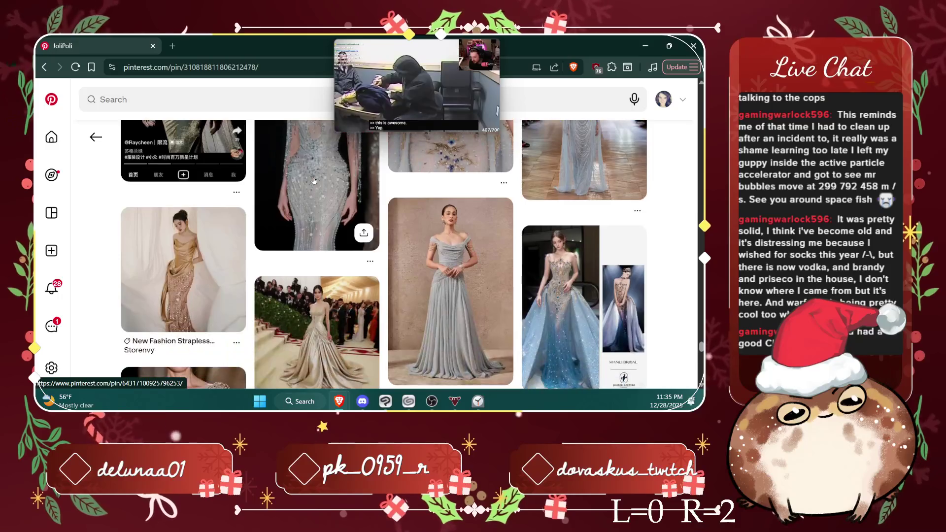
scroll(246, 210, "down", 3)
scroll(249, 210, "down", 3)
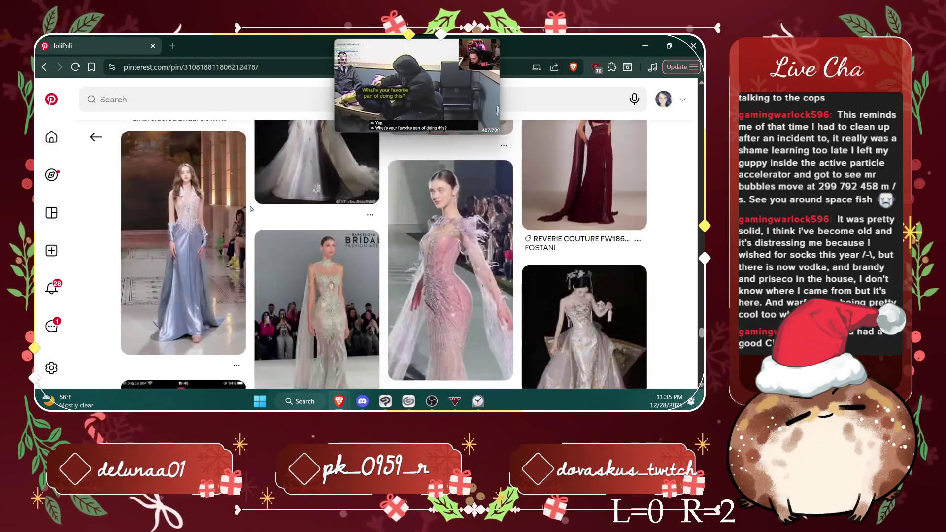
scroll(251, 209, "down", 3)
scroll(251, 209, "down", 3)
scroll(251, 209, "down", 3)
scroll(251, 209, "down", 3)
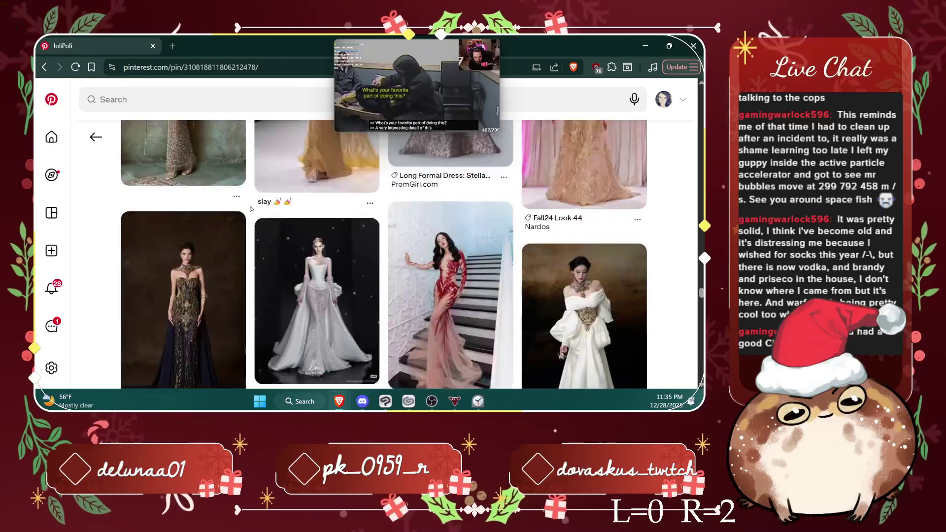
scroll(250, 209, "down", 3)
scroll(251, 209, "up", 1)
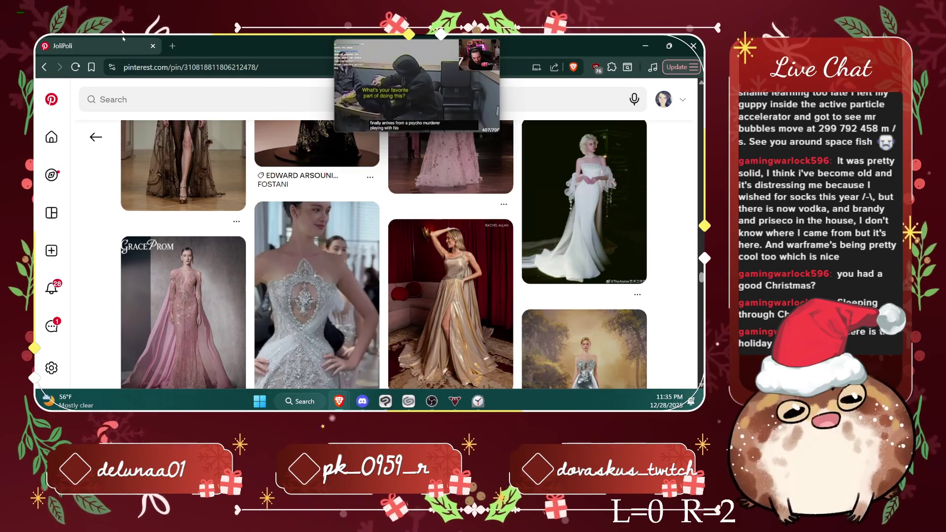
scroll(384, 253, "down", 1)
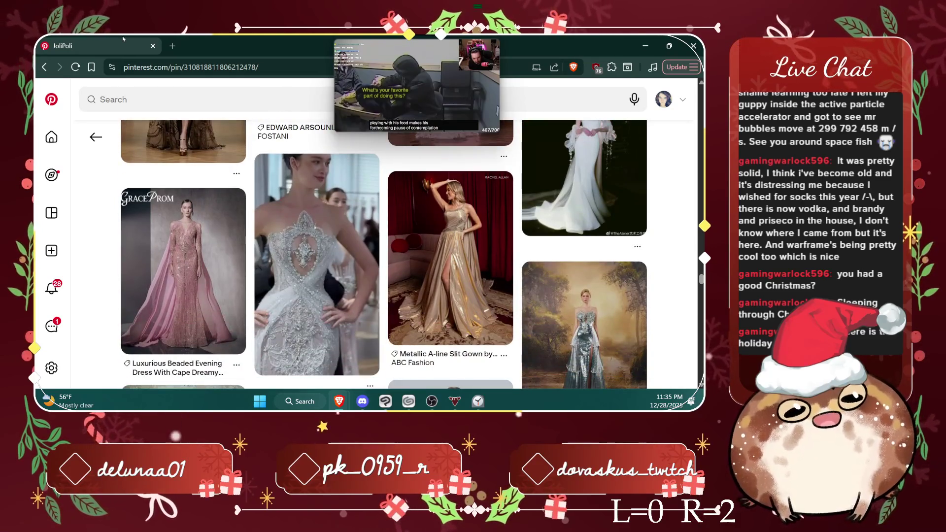
scroll(385, 254, "down", 2)
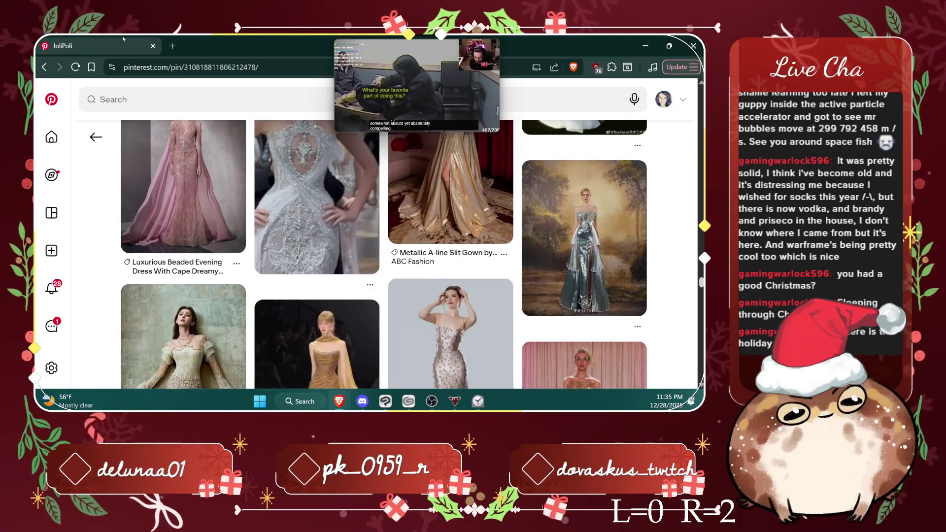
scroll(384, 254, "down", 2)
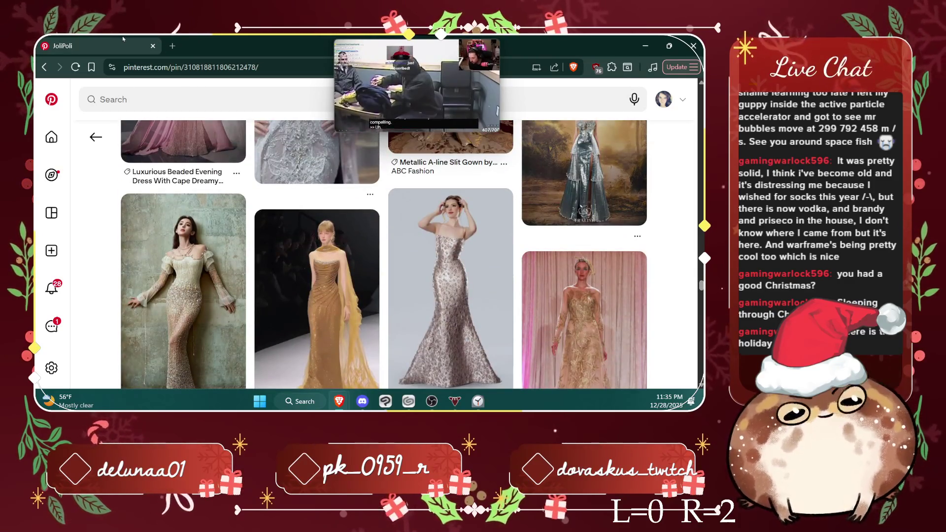
scroll(384, 254, "down", 5)
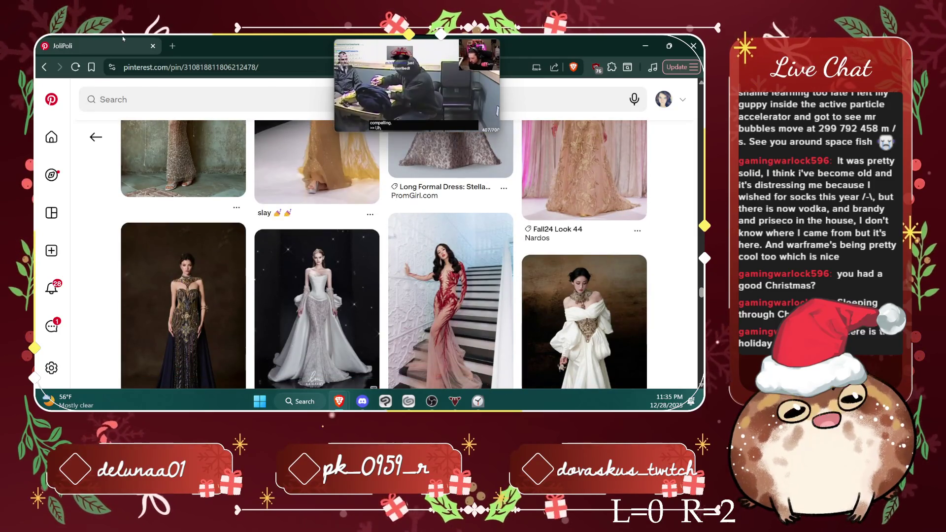
scroll(385, 253, "down", 5)
scroll(385, 254, "down", 3)
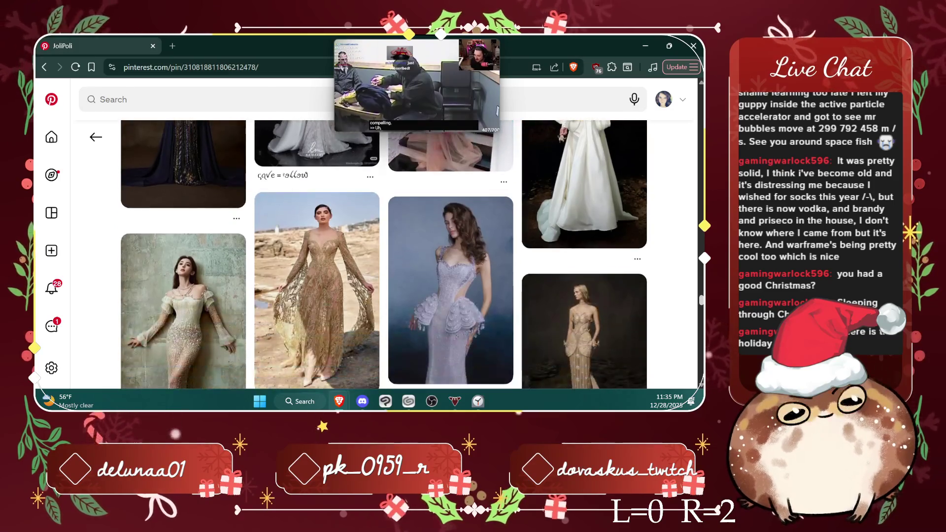
scroll(385, 253, "up", 3)
scroll(384, 254, "down", 5)
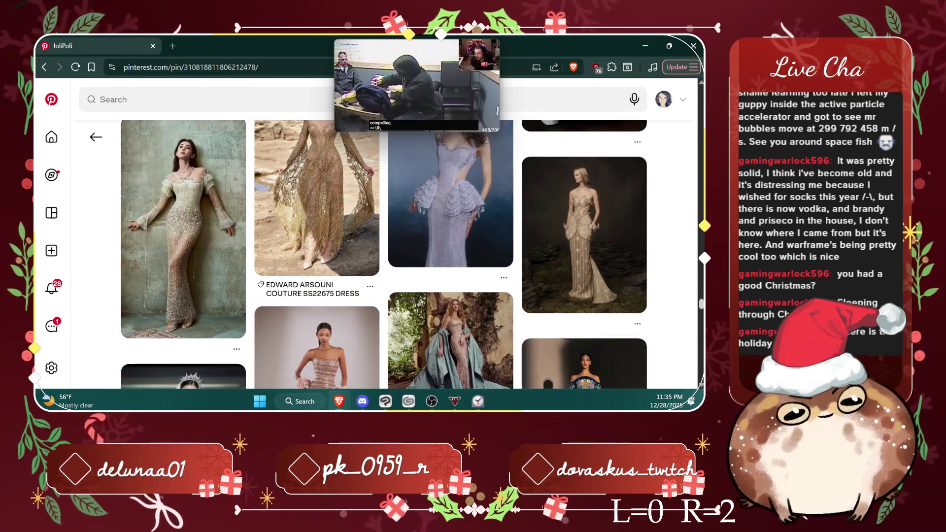
scroll(384, 253, "down", 2)
scroll(384, 254, "down", 2)
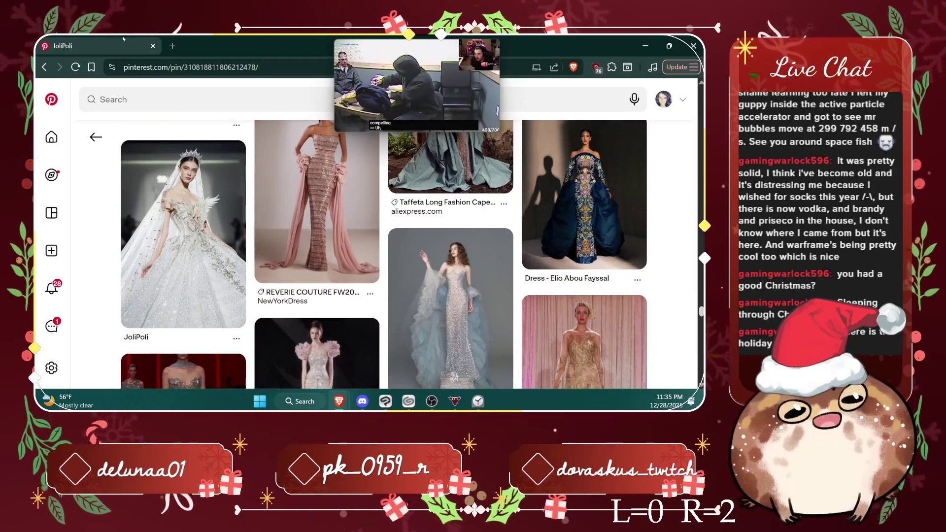
scroll(384, 254, "down", 3)
scroll(384, 254, "down", 3)
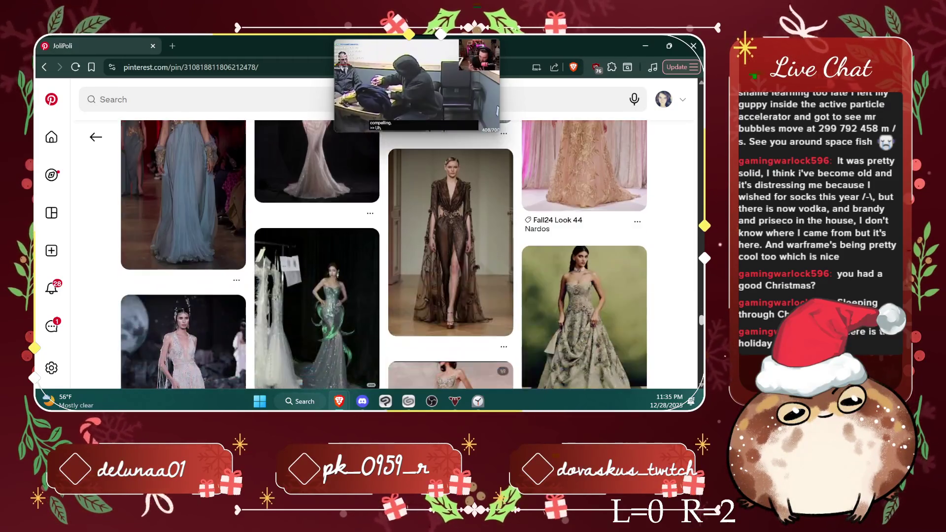
scroll(384, 254, "down", 3)
scroll(384, 254, "down", 3)
scroll(385, 253, "down", 2)
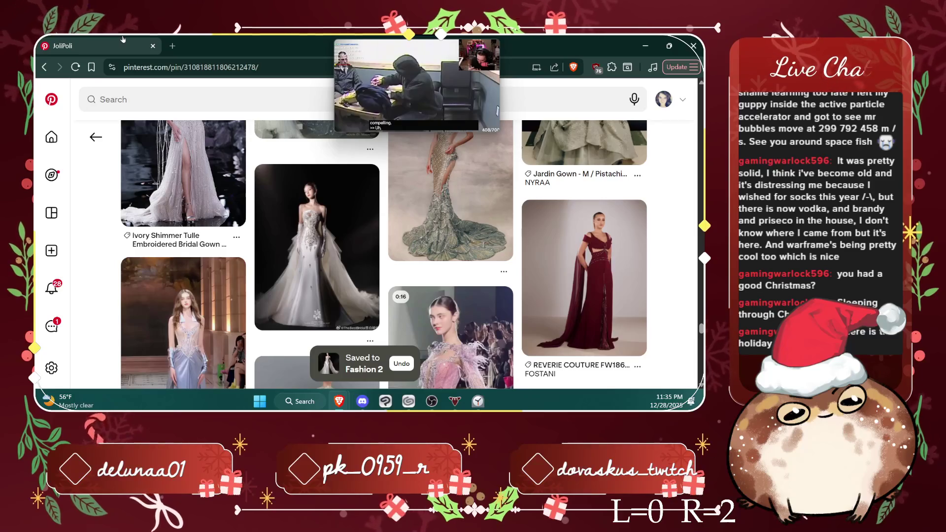
key("alt+Left")
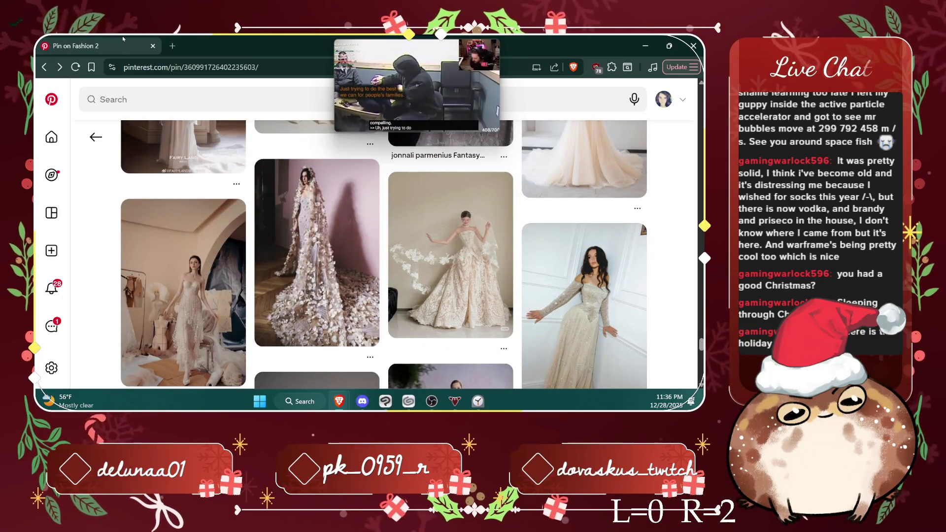
Step: Save the white lace gown with sheer floral sleeves to Fashion 2 and return to the board
scroll(451, 295, "up", 2)
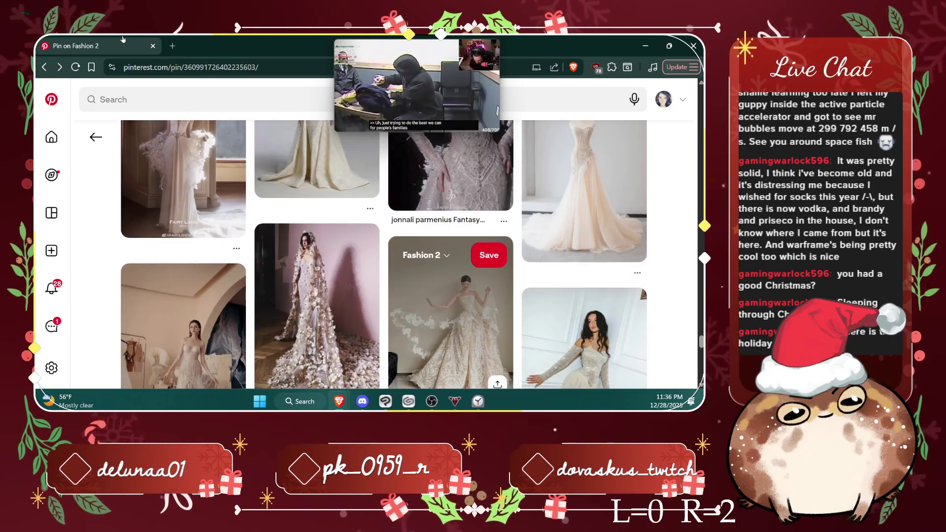
left_click(488, 255)
scroll(451, 295, "up", 3)
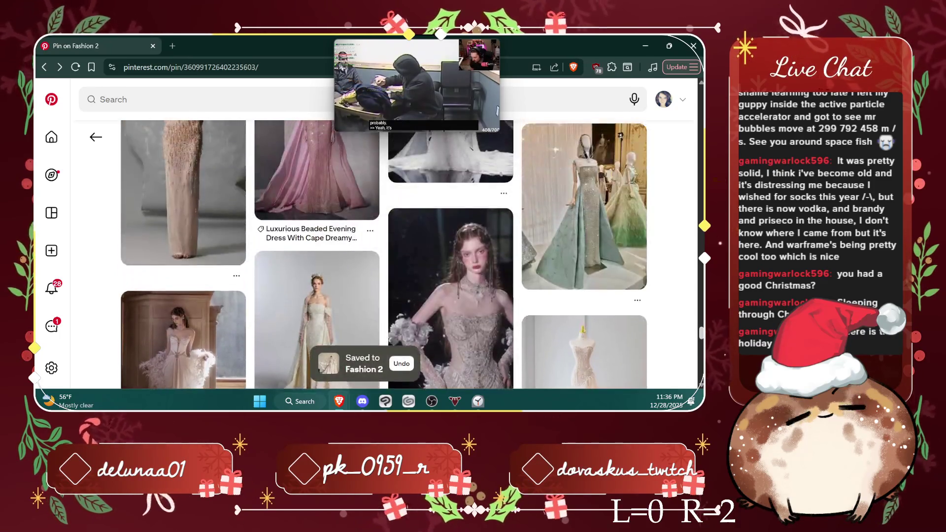
scroll(384, 253, "up", 3)
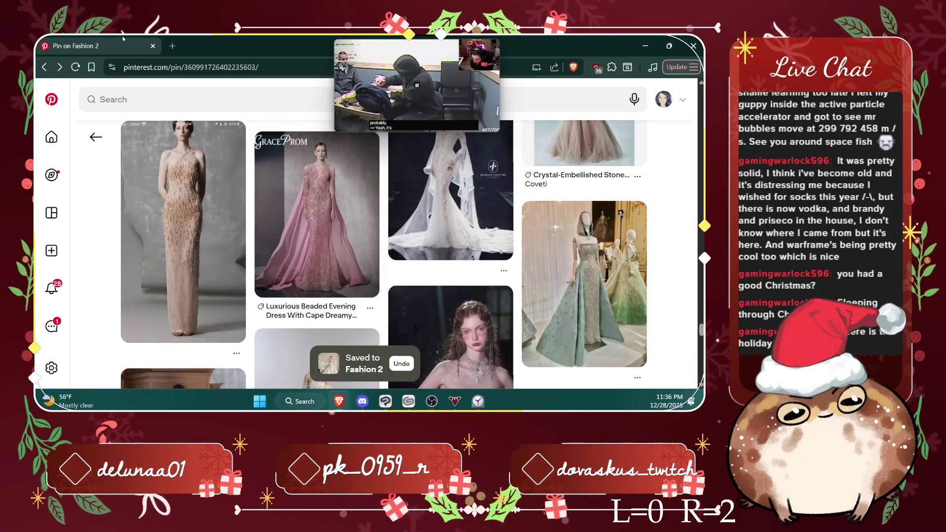
key("alt+Left")
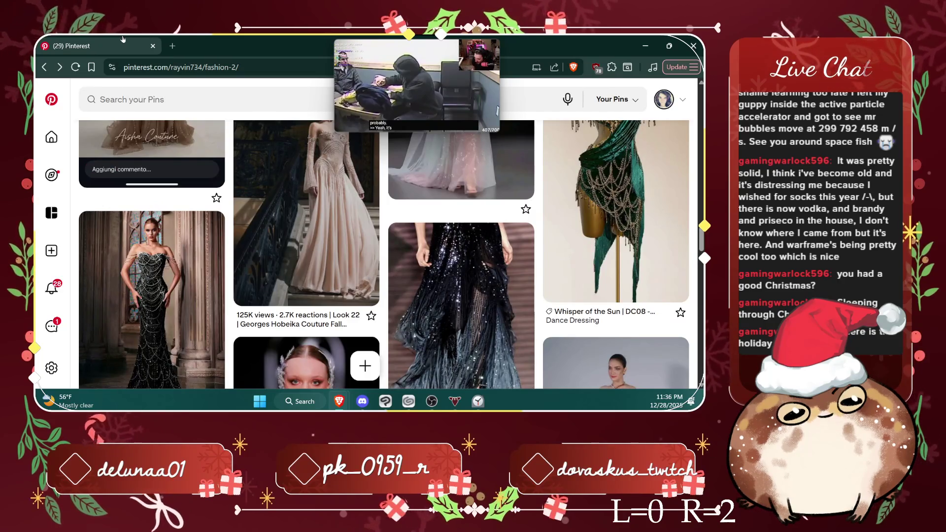
scroll(384, 253, "down", 5)
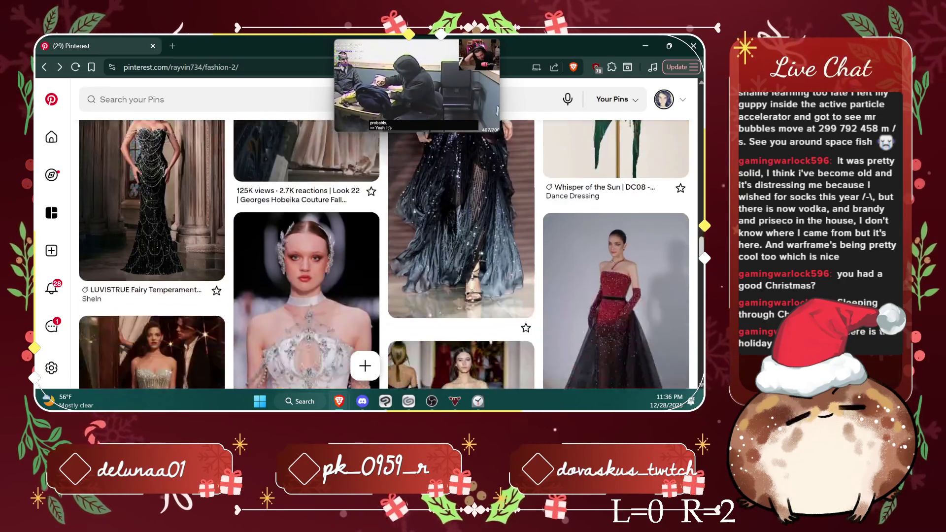
scroll(384, 254, "down", 5)
scroll(385, 254, "down", 3)
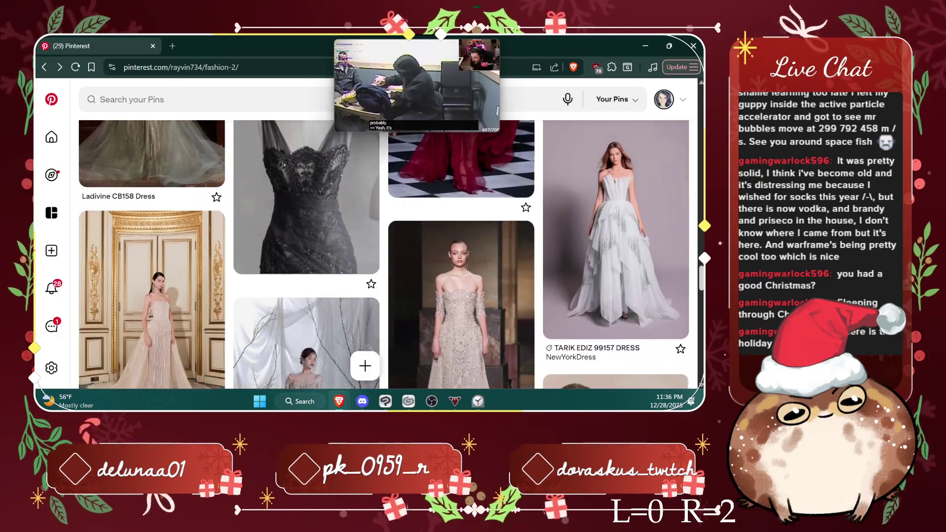
scroll(384, 253, "down", 3)
scroll(384, 254, "down", 3)
scroll(385, 254, "down", 2)
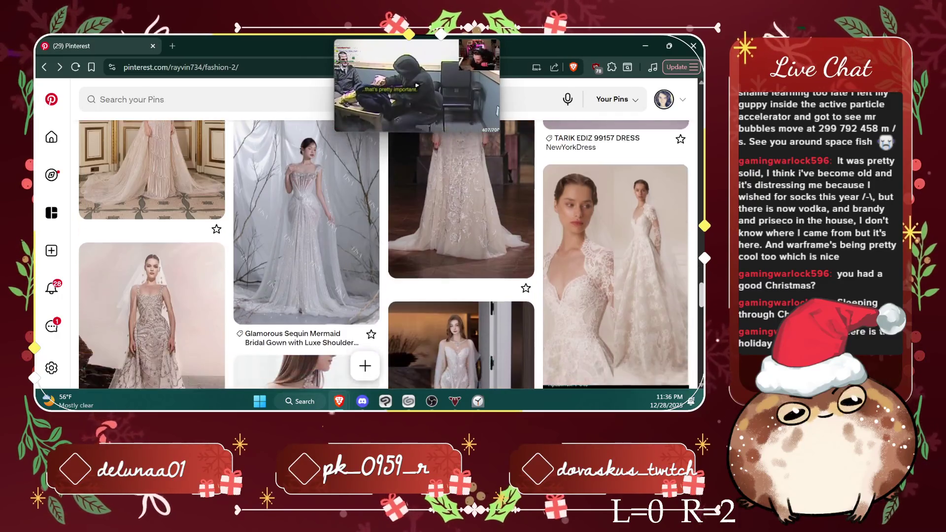
scroll(385, 254, "down", 3)
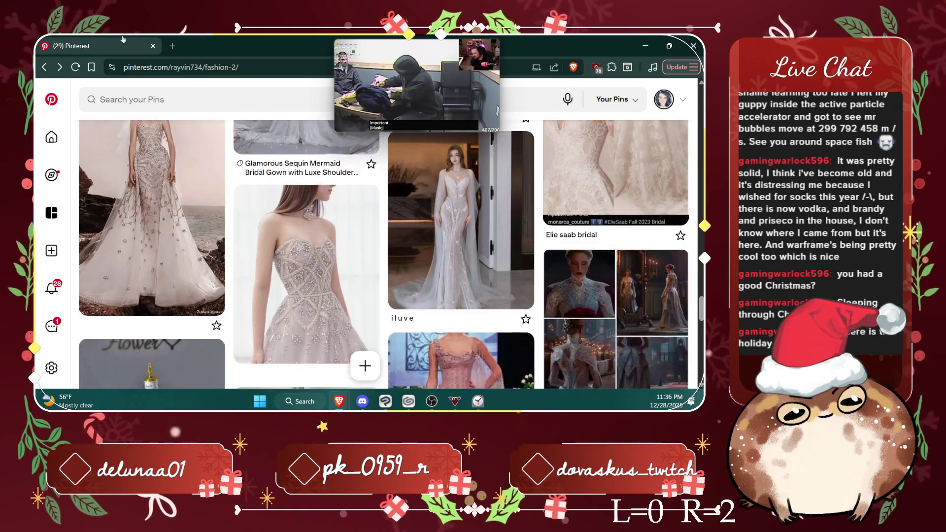
scroll(384, 253, "down", 2)
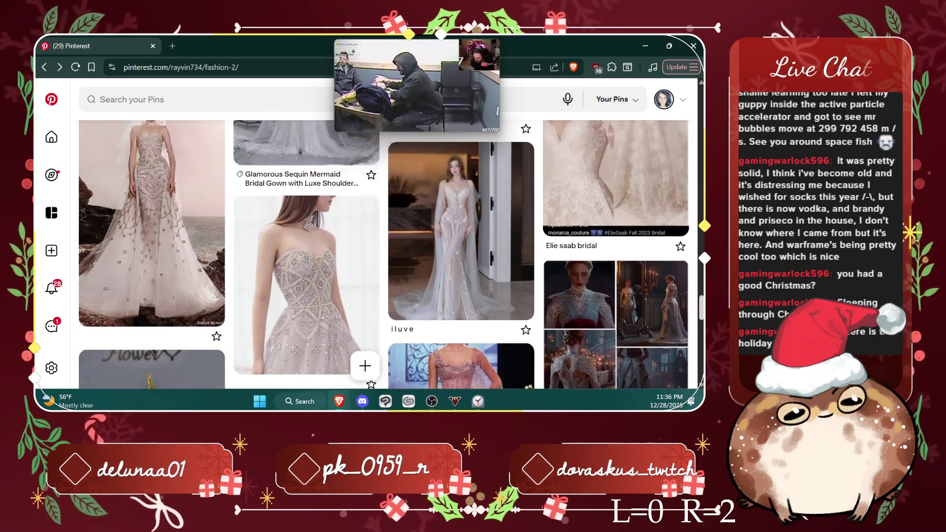
scroll(384, 254, "down", 2)
scroll(385, 254, "down", 2)
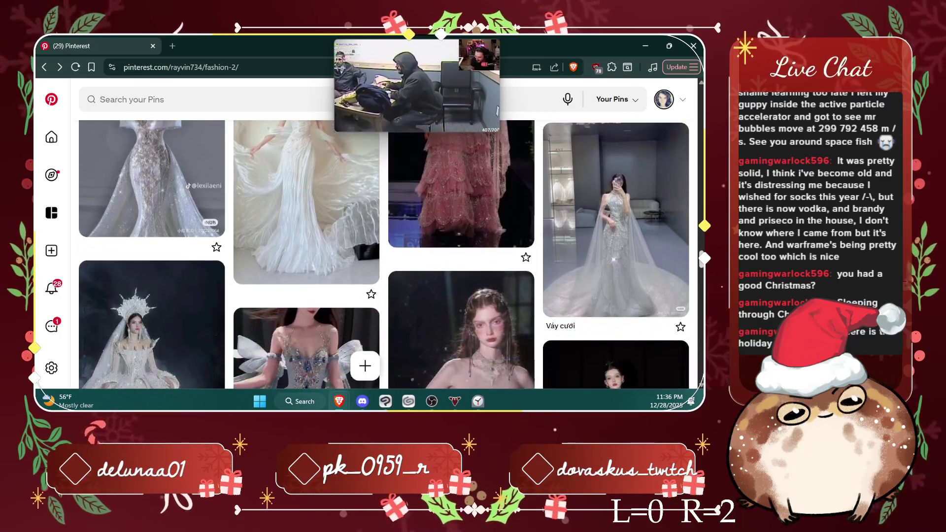
scroll(384, 254, "down", 1)
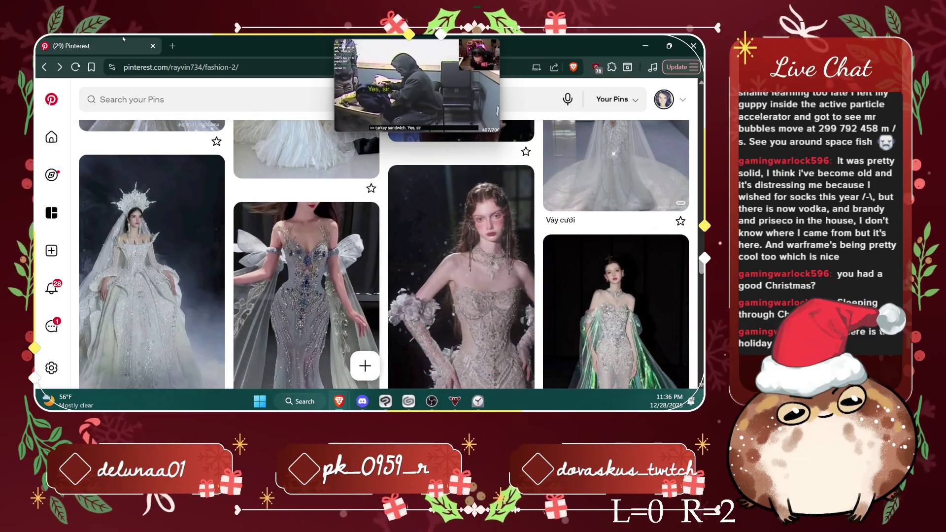
scroll(384, 254, "down", 3)
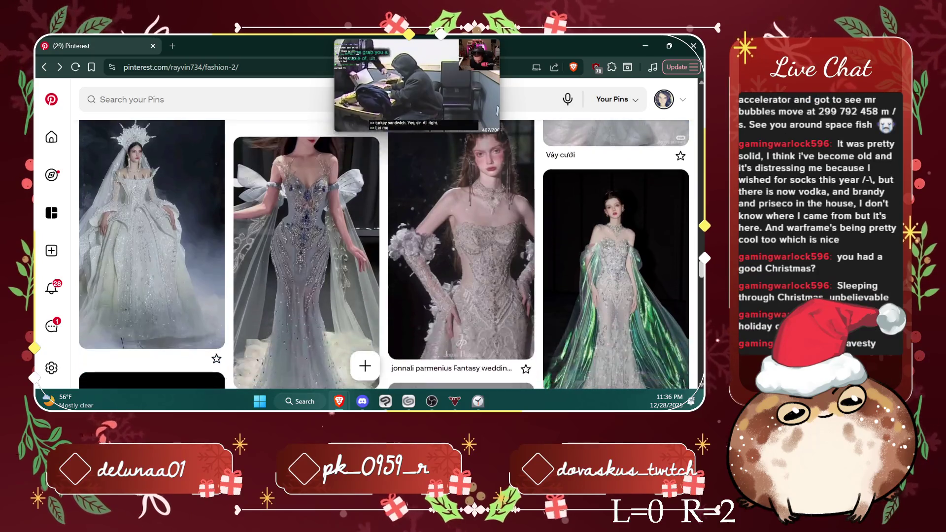
scroll(384, 254, "up", 2)
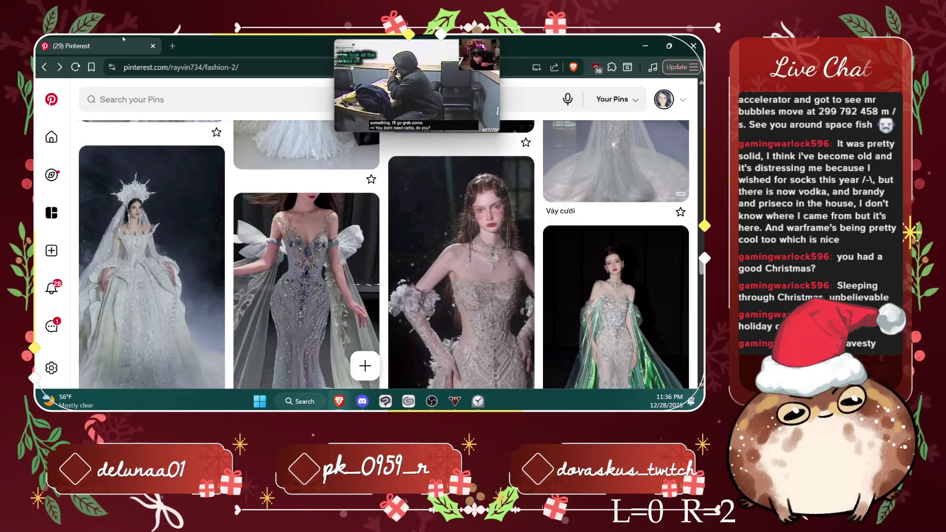
scroll(385, 254, "down", 6)
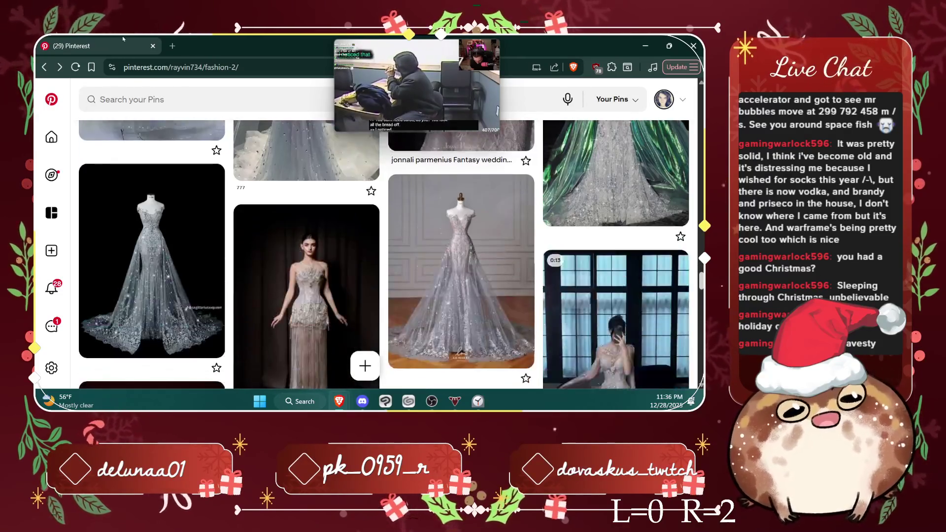
scroll(385, 253, "down", 2)
scroll(384, 254, "up", 2)
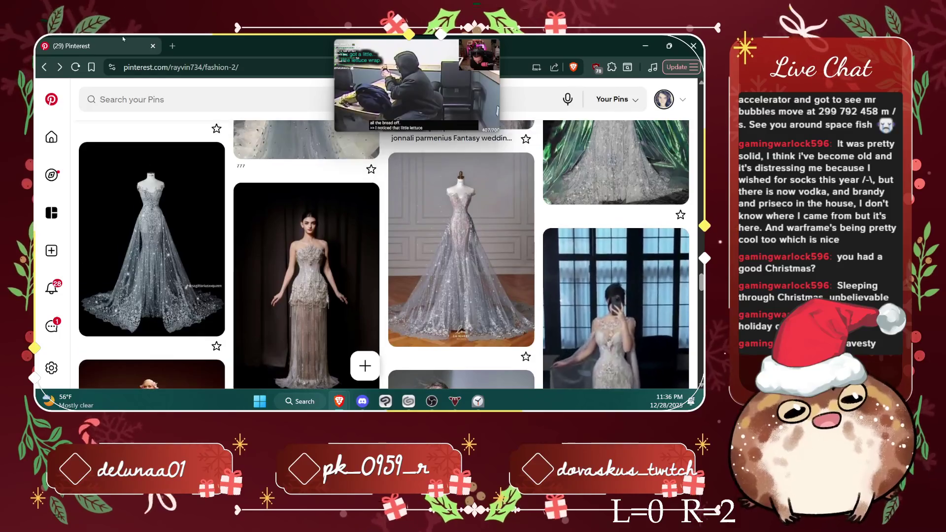
scroll(384, 254, "down", 5)
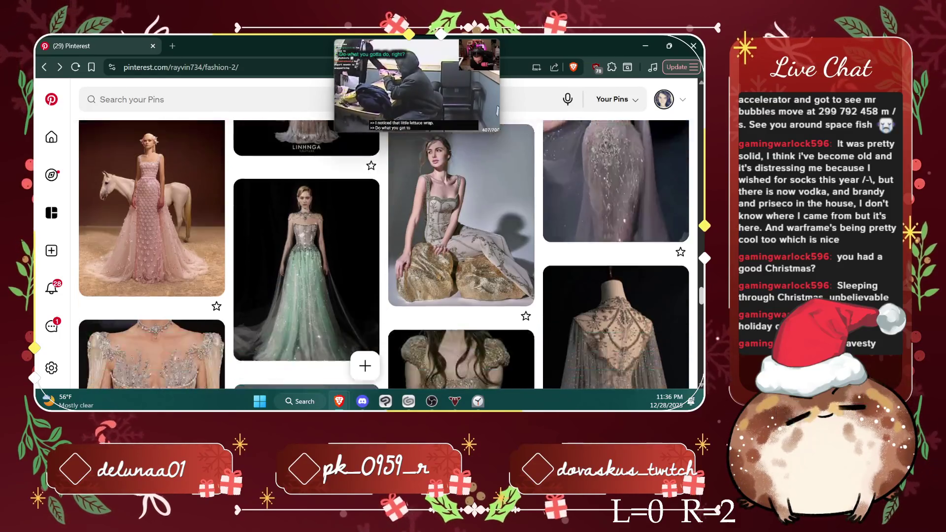
scroll(385, 254, "down", 4)
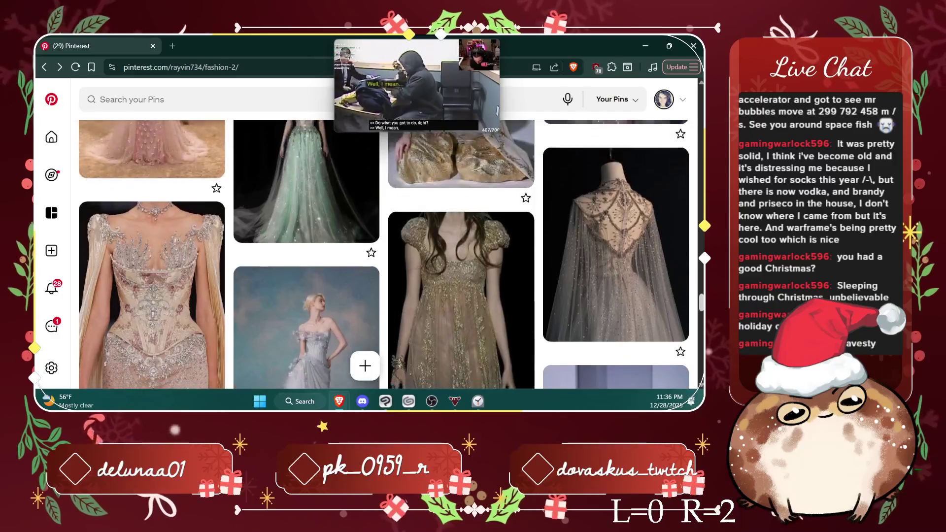
scroll(385, 253, "down", 5)
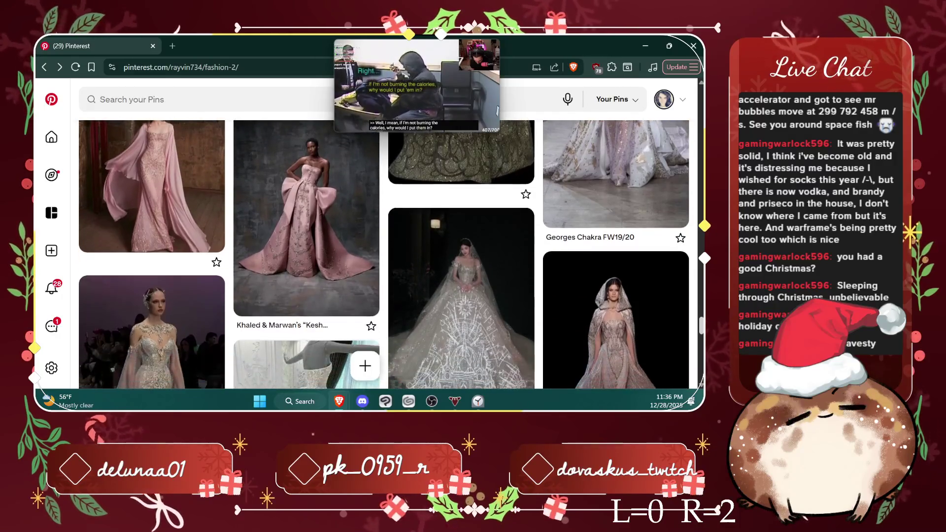
scroll(616, 246, "down", 1)
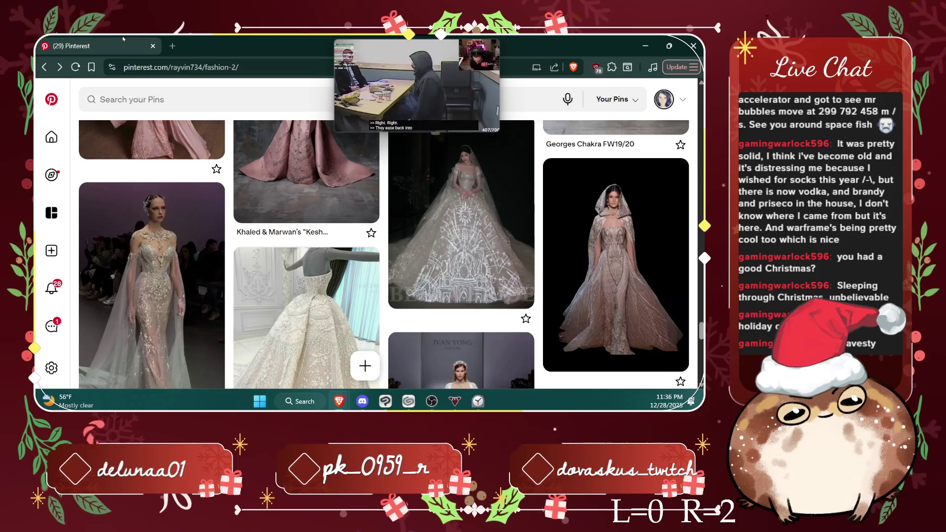
scroll(384, 254, "down", 3)
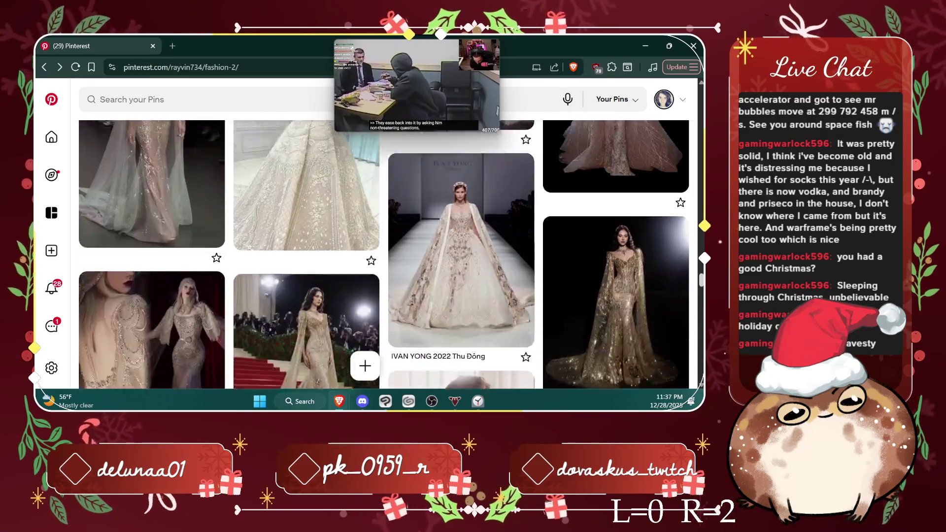
scroll(384, 254, "down", 2)
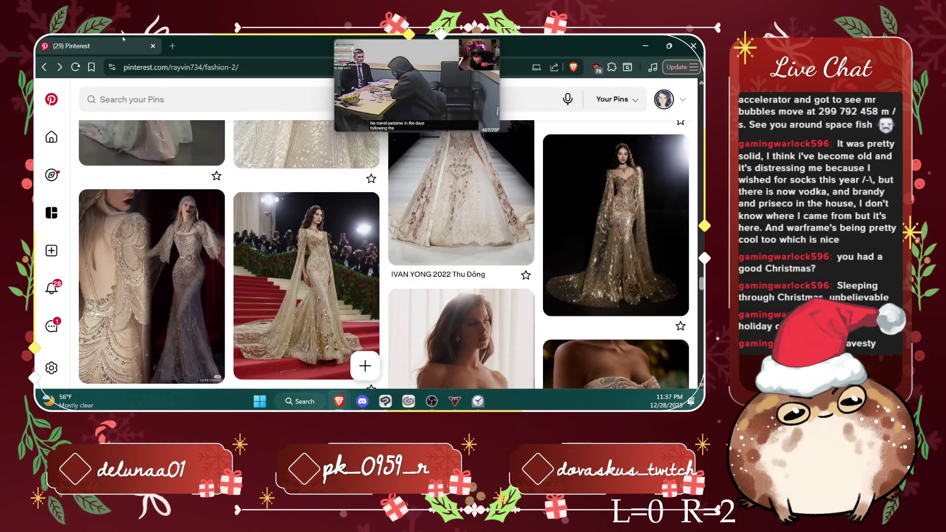
scroll(384, 254, "down", 3)
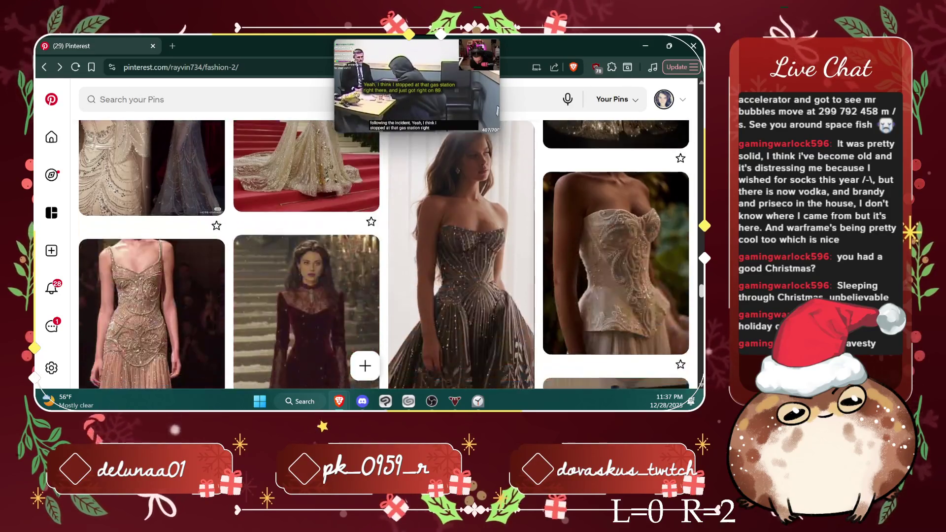
scroll(385, 253, "down", 1)
scroll(385, 253, "down", 3)
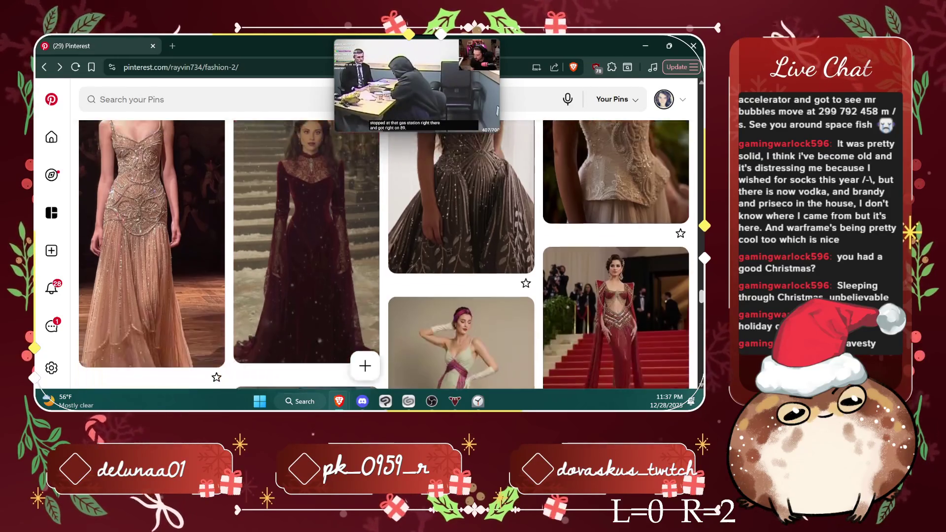
scroll(384, 254, "down", 3)
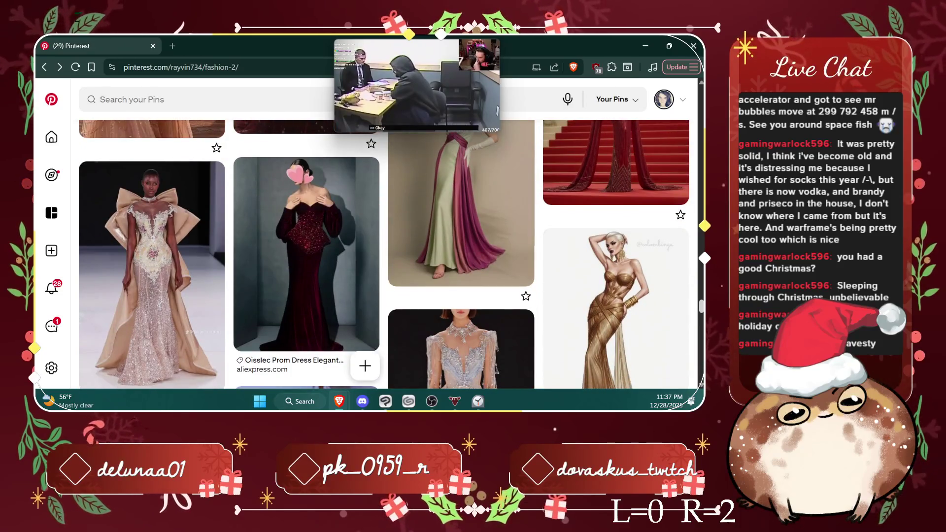
scroll(385, 253, "down", 5)
scroll(384, 254, "down", 3)
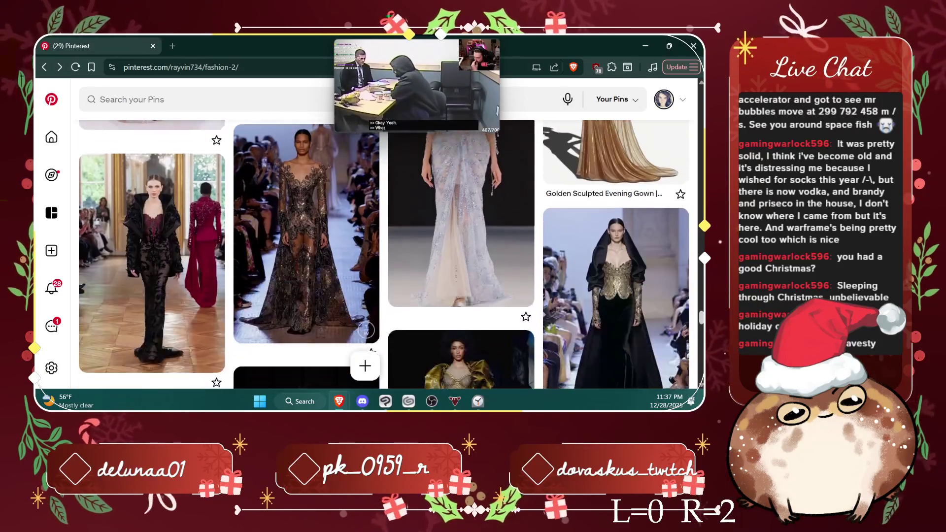
scroll(384, 254, "down", 1)
scroll(384, 253, "down", 1)
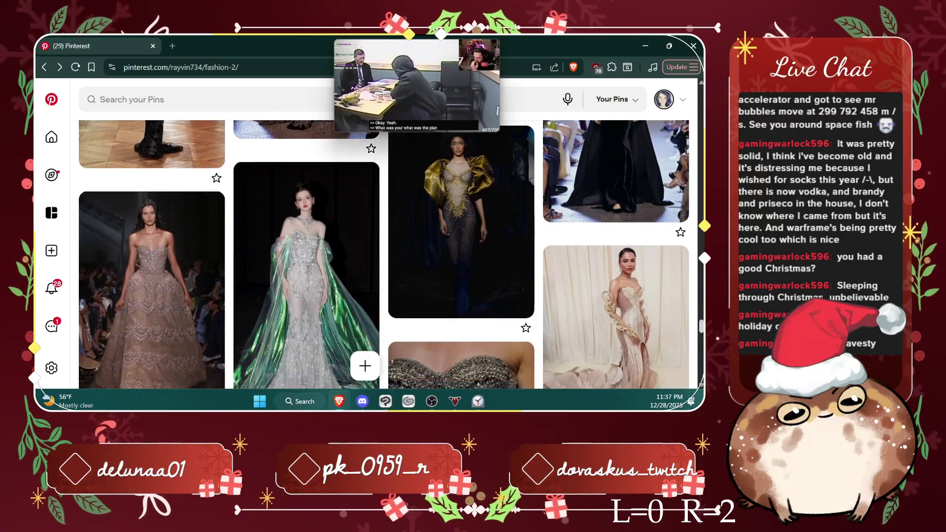
scroll(384, 254, "down", 2)
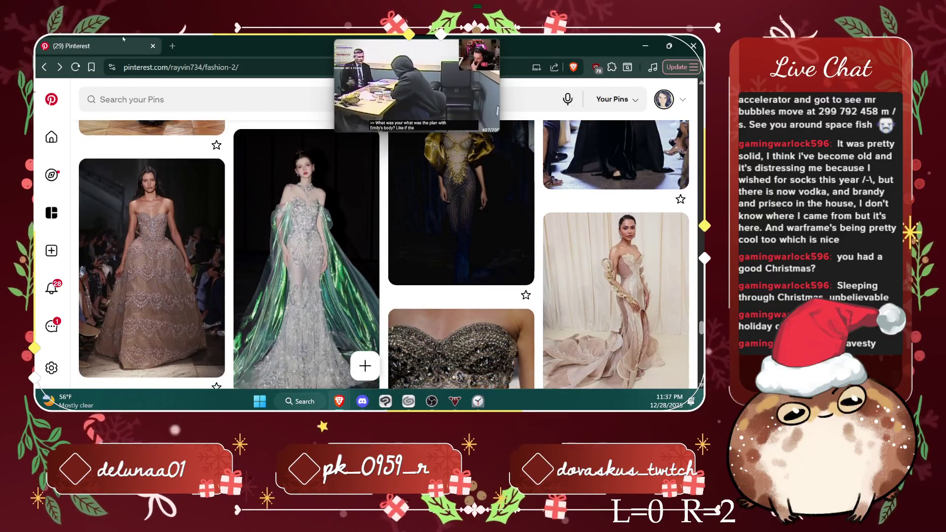
scroll(384, 254, "down", 6)
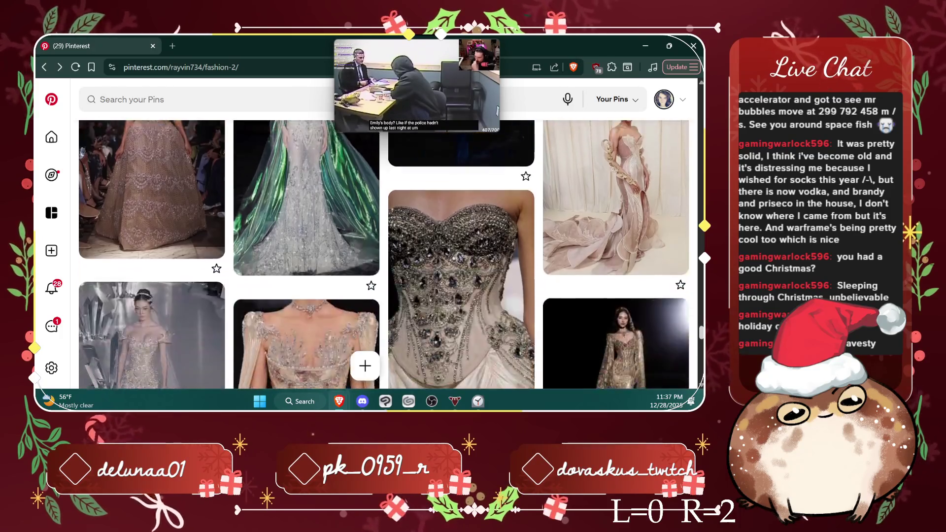
scroll(385, 254, "up", 5)
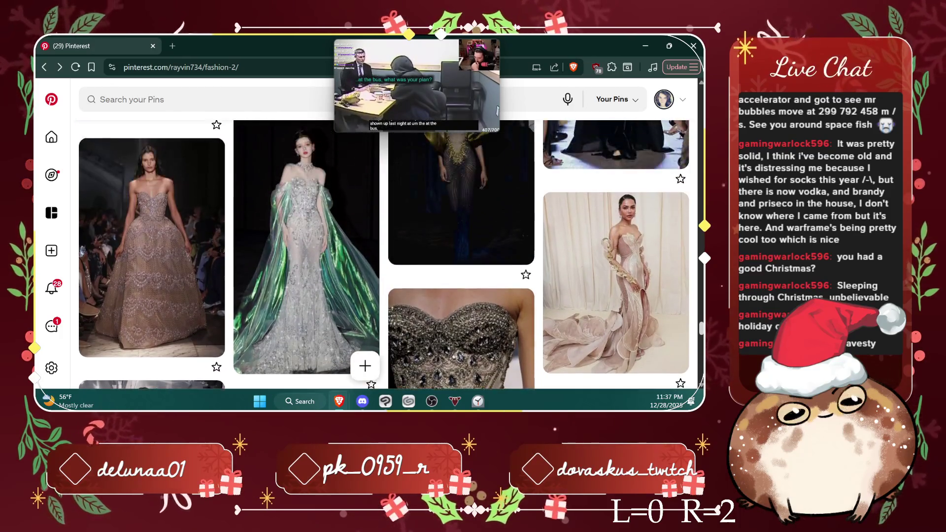
scroll(385, 253, "down", 10)
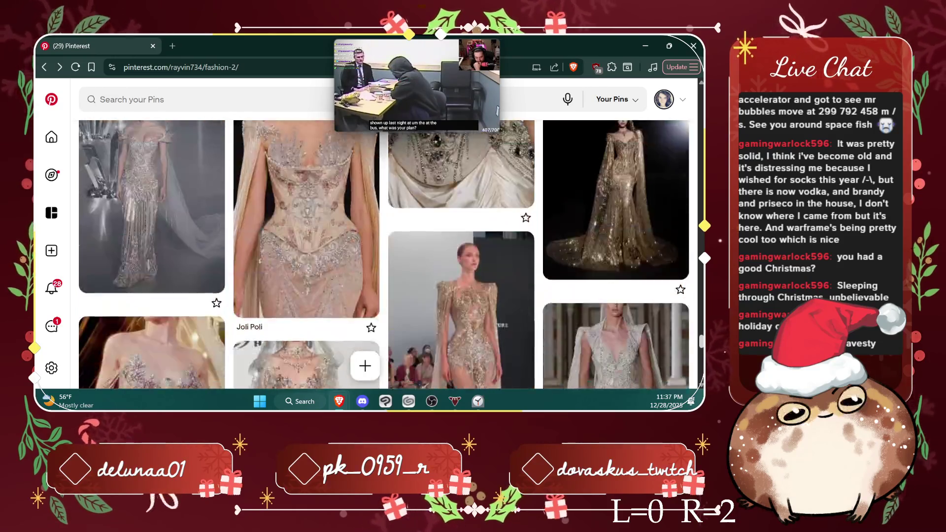